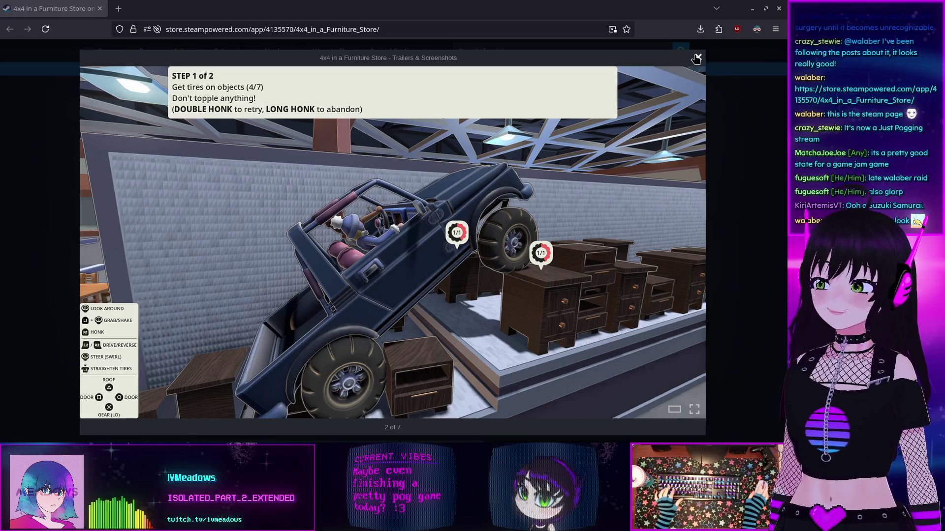
Close the enlarged screenshot gallery and look over the 4x4 in a Furniture Store page
{"action": "left_click", "coordinate": [698, 57]}
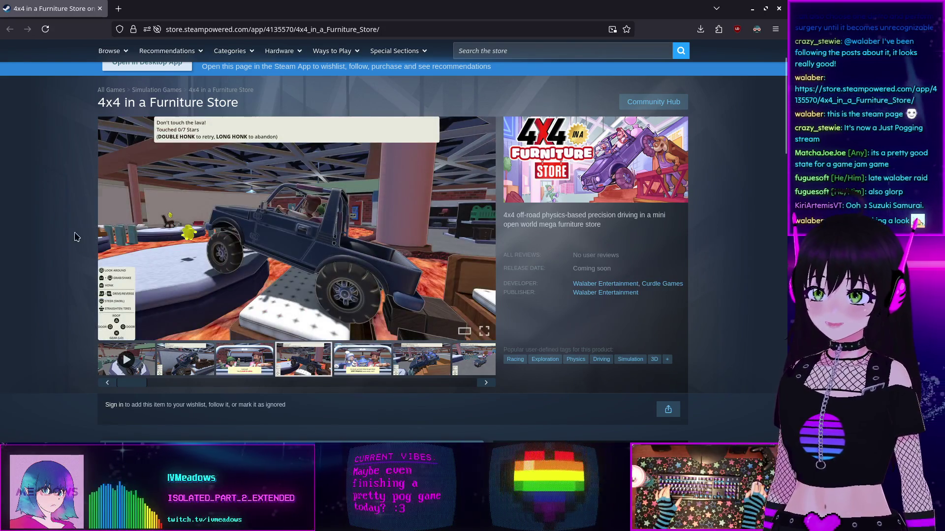
{"action": "scroll", "coordinate": [89, 312], "scroll_direction": "down", "scroll_amount": 3}
{"action": "scroll", "coordinate": [89, 312], "scroll_direction": "up", "scroll_amount": 4}
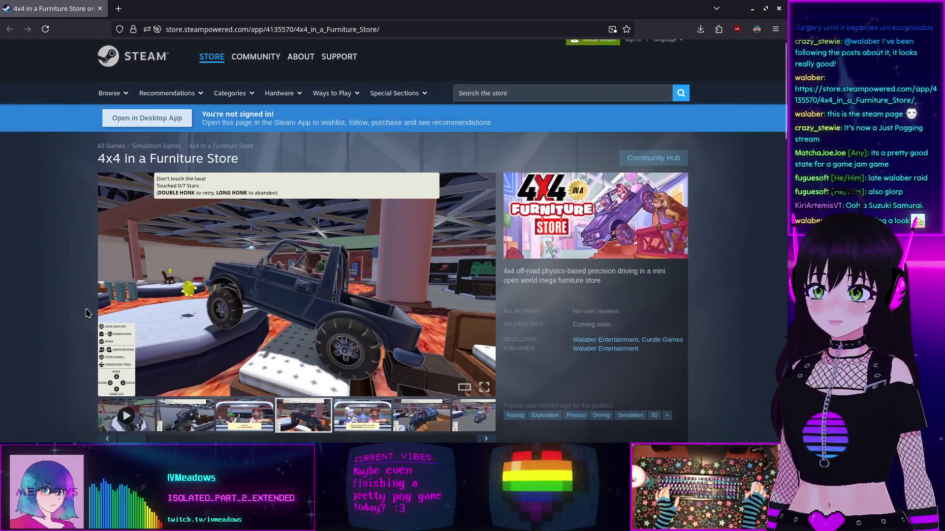
{"action": "scroll", "coordinate": [88, 312], "scroll_direction": "down", "scroll_amount": 4}
{"action": "scroll", "coordinate": [85, 313], "scroll_direction": "up", "scroll_amount": 2}
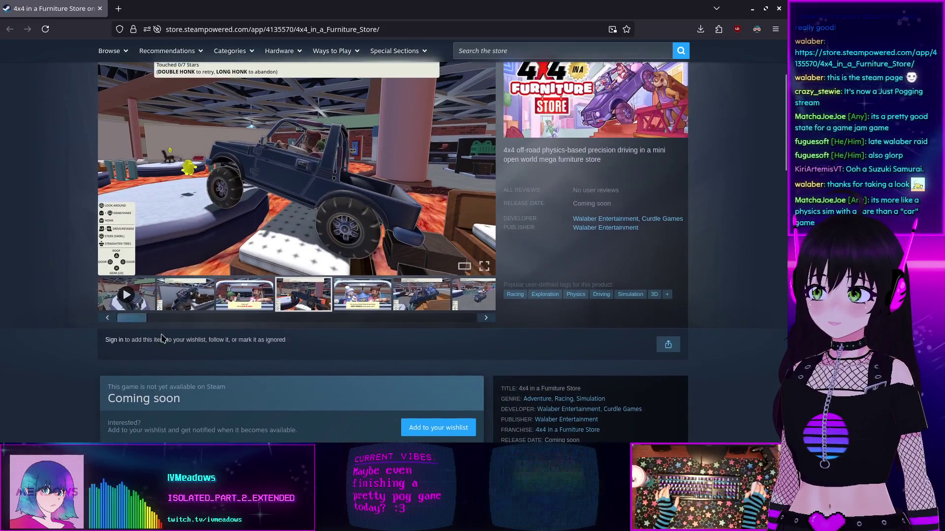
Try wishlisting 4x4 in a Furniture Store, dismiss the not-signed-in notice, and close the store page
{"action": "left_click", "coordinate": [425, 428]}
{"action": "left_click", "coordinate": [305, 229]}
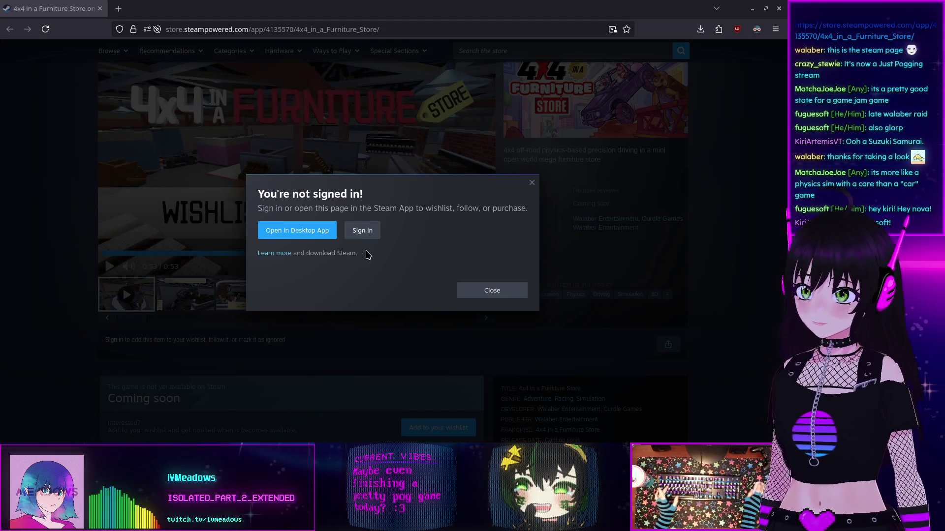
{"action": "left_click", "coordinate": [493, 290]}
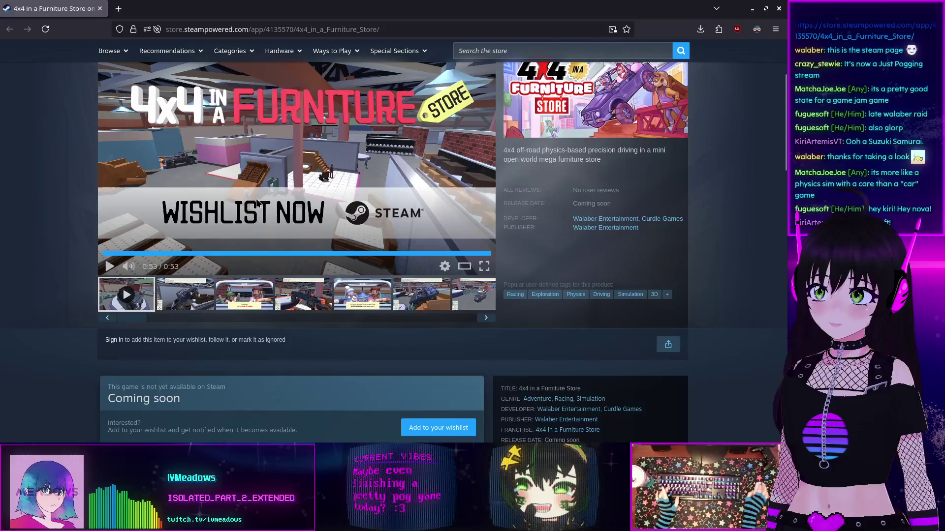
{"action": "left_click", "coordinate": [99, 9]}
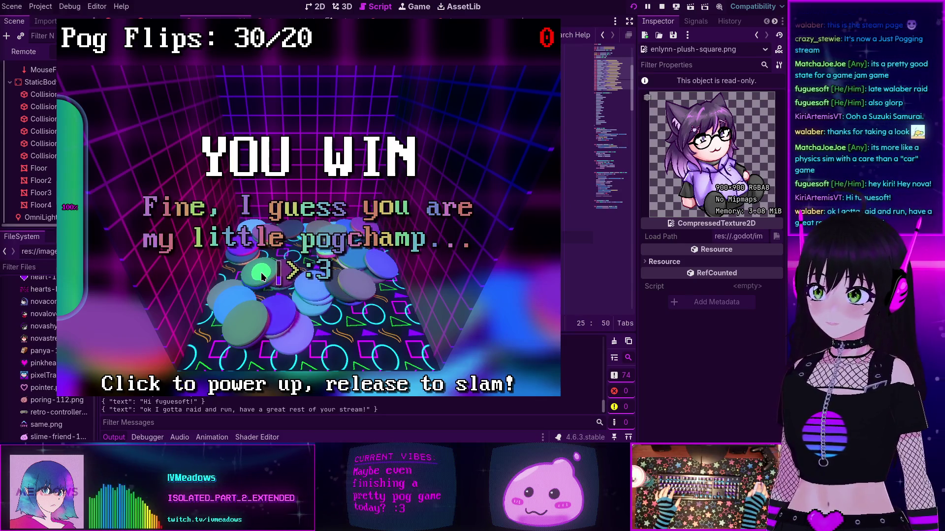
Slam the pog pile once more in the running Pog Flips game
{"action": "left_click", "coordinate": [251, 253]}
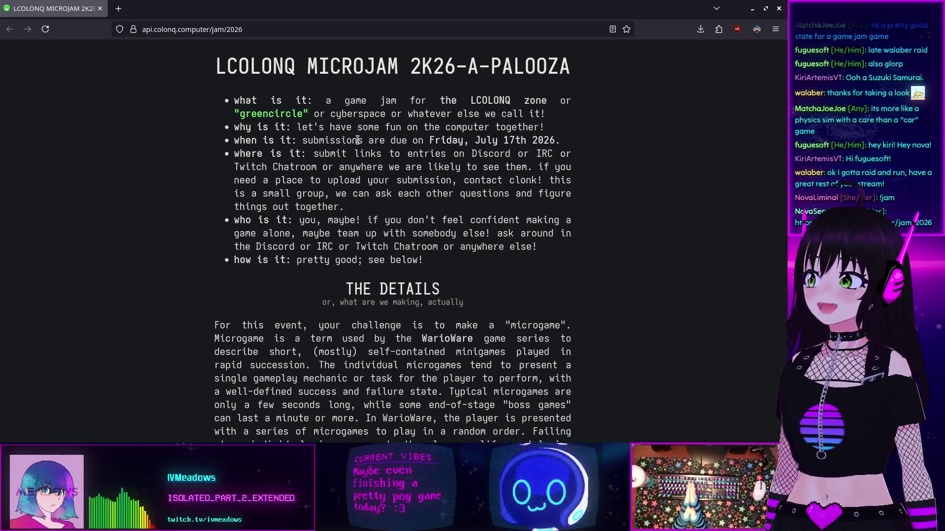
Highlight the four jam rules: browser-playable, mouse controls, keep it short, win and lose conditions
{"action": "scroll", "coordinate": [358, 140], "scroll_direction": "down", "scroll_amount": 10}
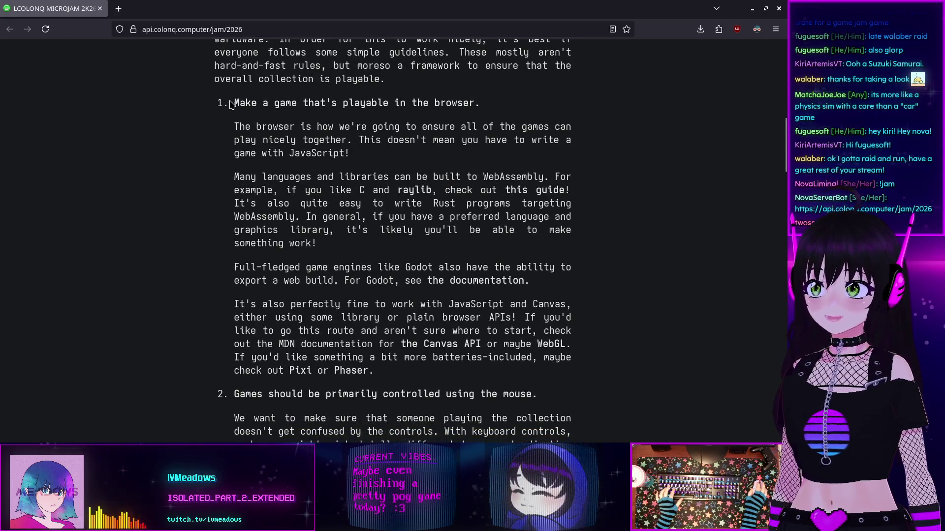
{"action": "triple_click", "coordinate": [394, 104]}
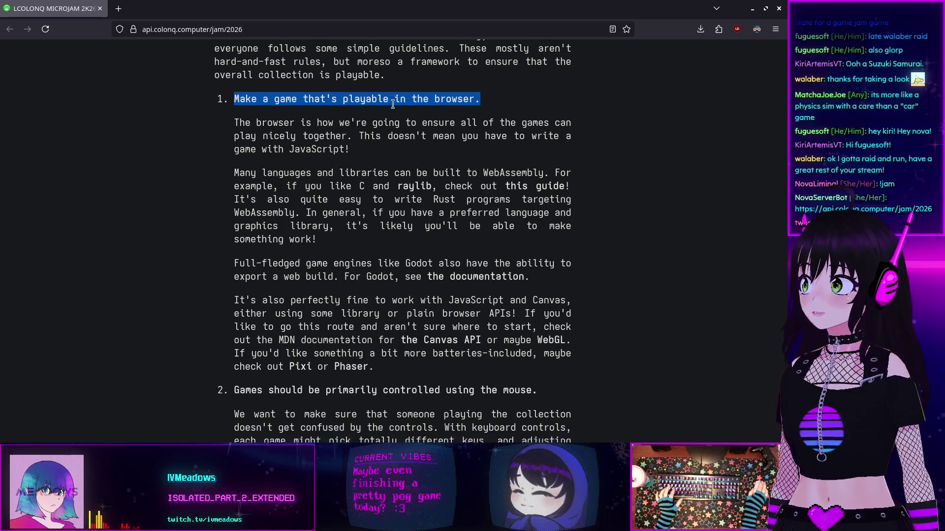
{"action": "scroll", "coordinate": [358, 217], "scroll_direction": "down", "scroll_amount": 4}
{"action": "triple_click", "coordinate": [348, 199]}
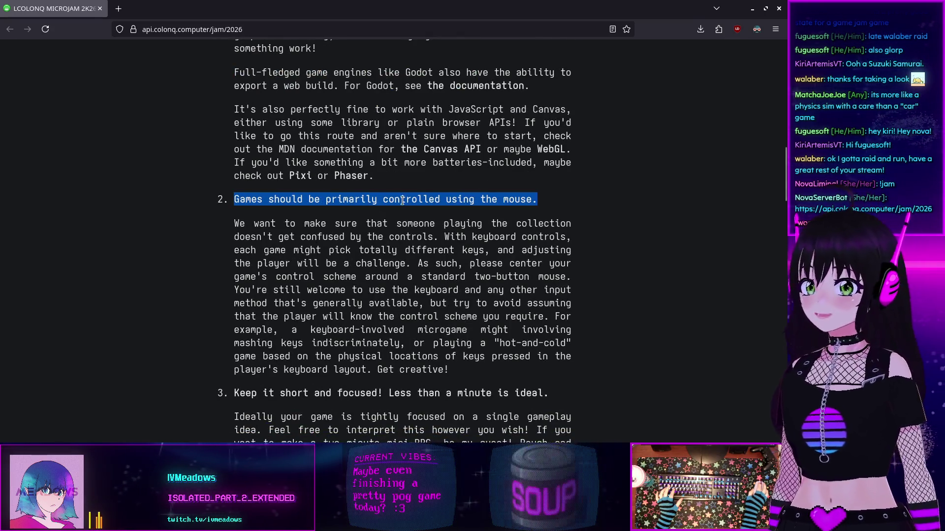
{"action": "scroll", "coordinate": [443, 202], "scroll_direction": "down", "scroll_amount": 4}
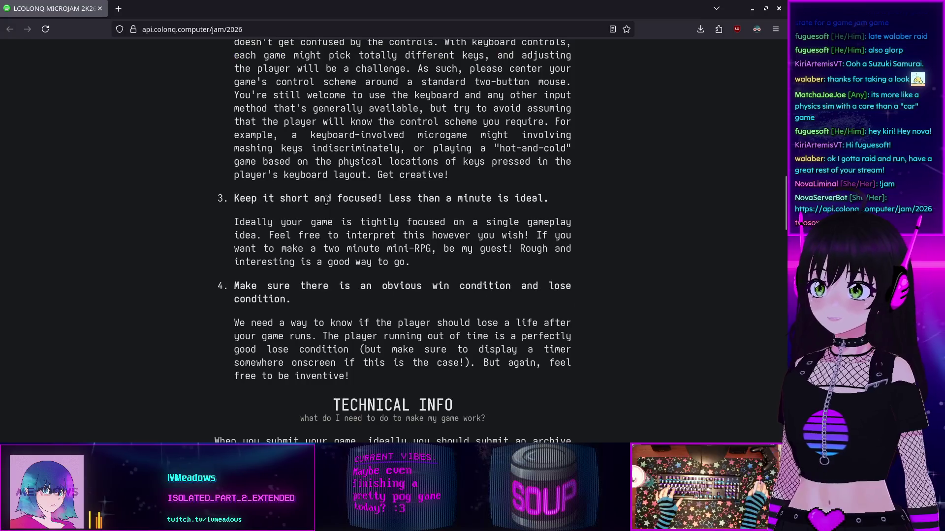
{"action": "triple_click", "coordinate": [346, 196]}
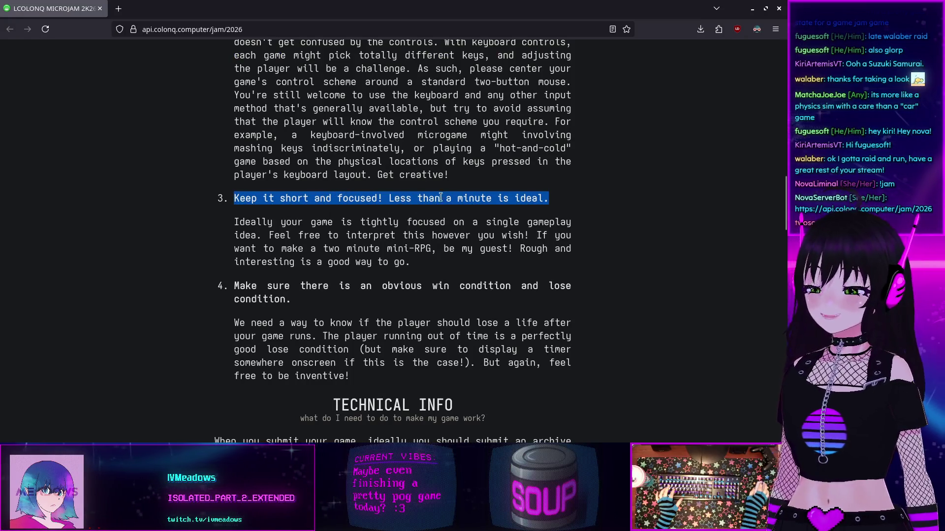
{"action": "triple_click", "coordinate": [339, 286]}
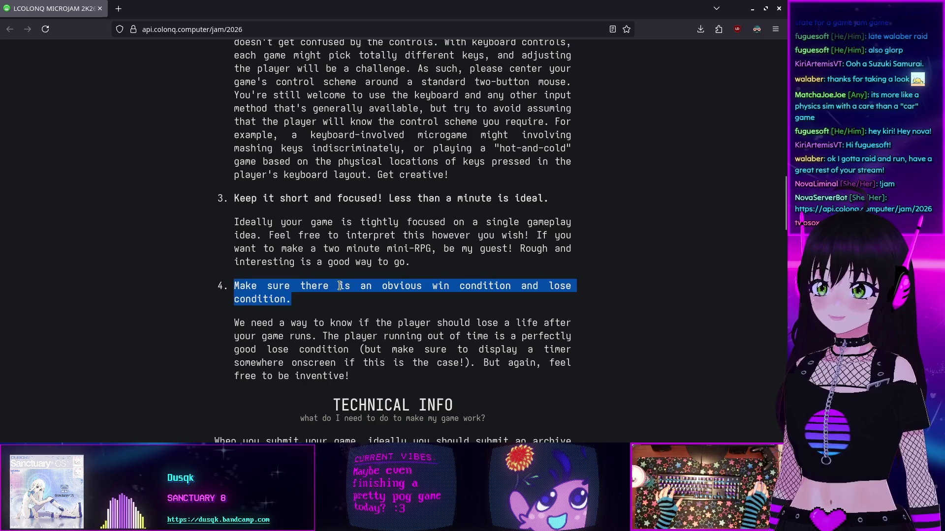
Close the microjam page to return to the Pog Flips YOU WIN screen
{"action": "scroll", "coordinate": [385, 302], "scroll_direction": "up", "scroll_amount": 15}
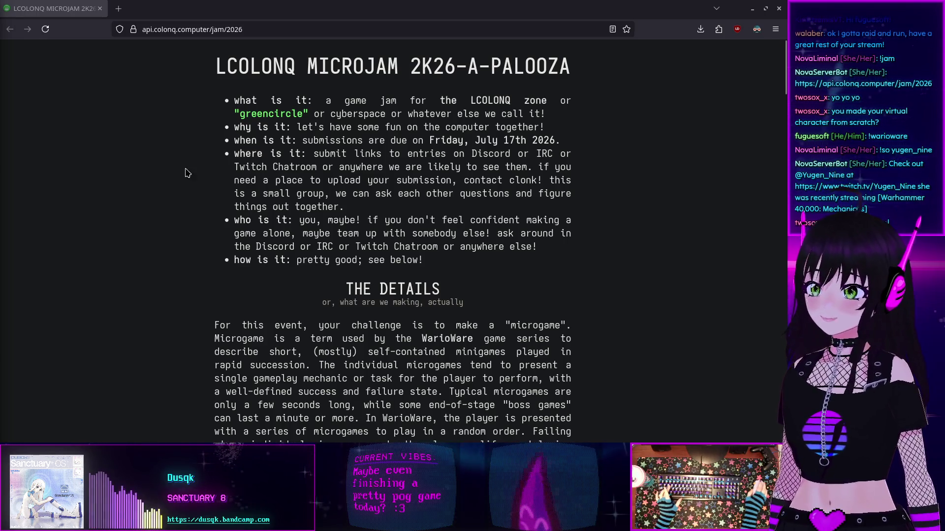
{"action": "scroll", "coordinate": [118, 256], "scroll_direction": "down", "scroll_amount": 3}
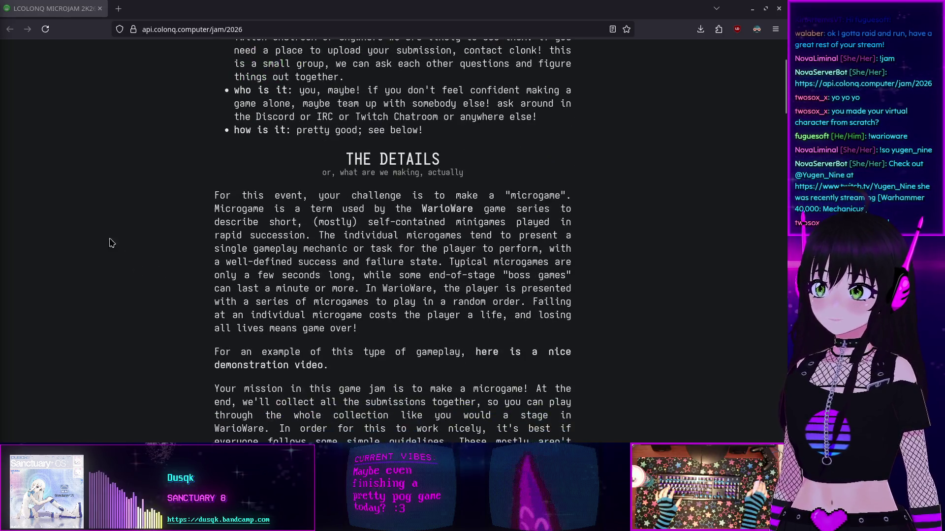
{"action": "left_click", "coordinate": [100, 8]}
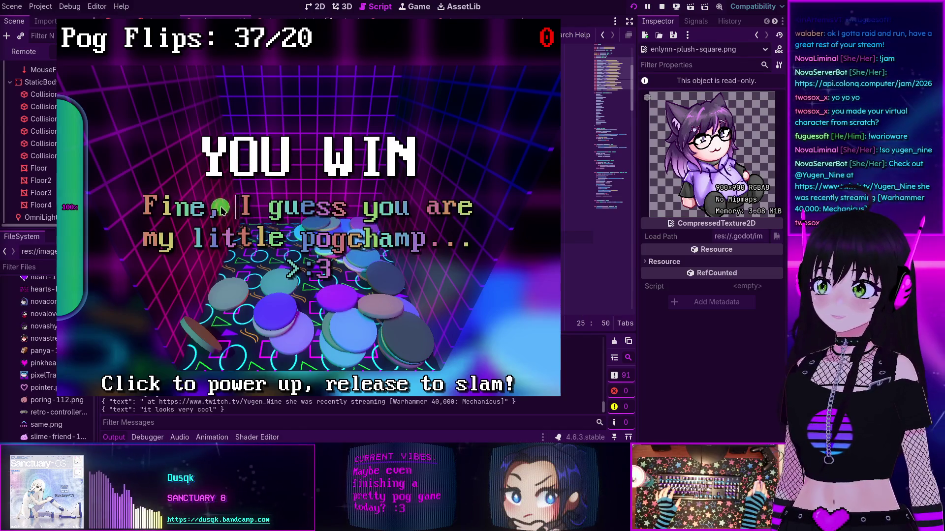
Slam the pog pile twice more, pushing Pog Flips up to 50/20
{"action": "left_click", "coordinate": [362, 324]}
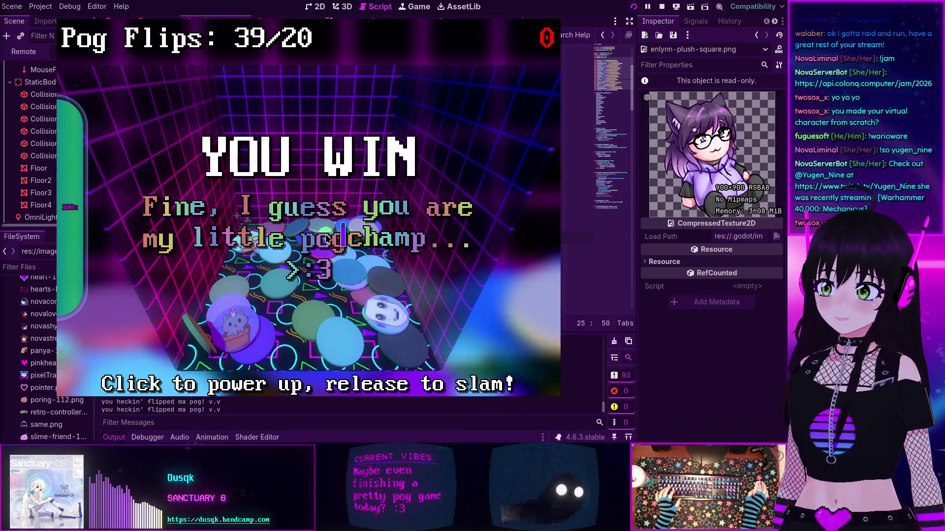
{"action": "left_click", "coordinate": [327, 238]}
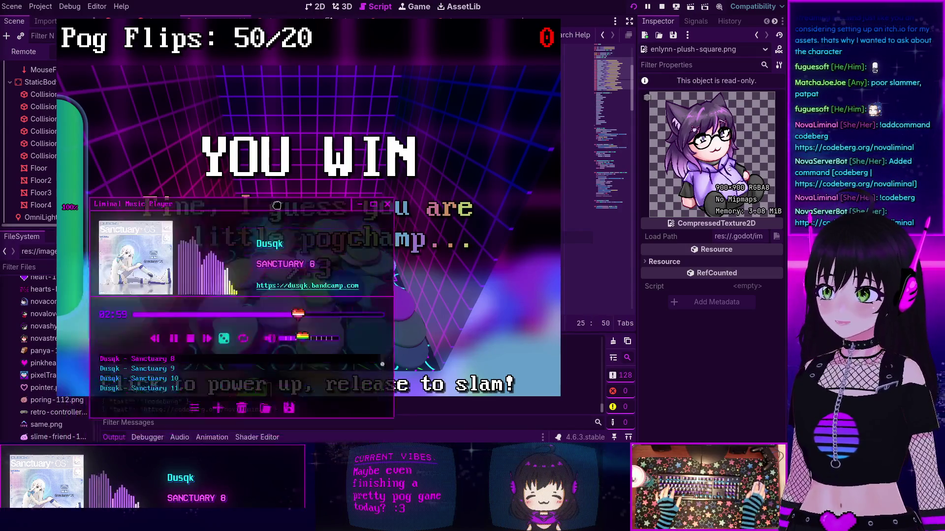
Move the Liminal Music Player window up and to the right, out of the game's way
{"action": "mouse_move", "coordinate": [280, 217]}
{"action": "left_mouse_down"}
{"action": "mouse_move", "coordinate": [302, 207]}
{"action": "mouse_move", "coordinate": [332, 165]}
{"action": "mouse_move", "coordinate": [330, 173]}
{"action": "left_mouse_up"}
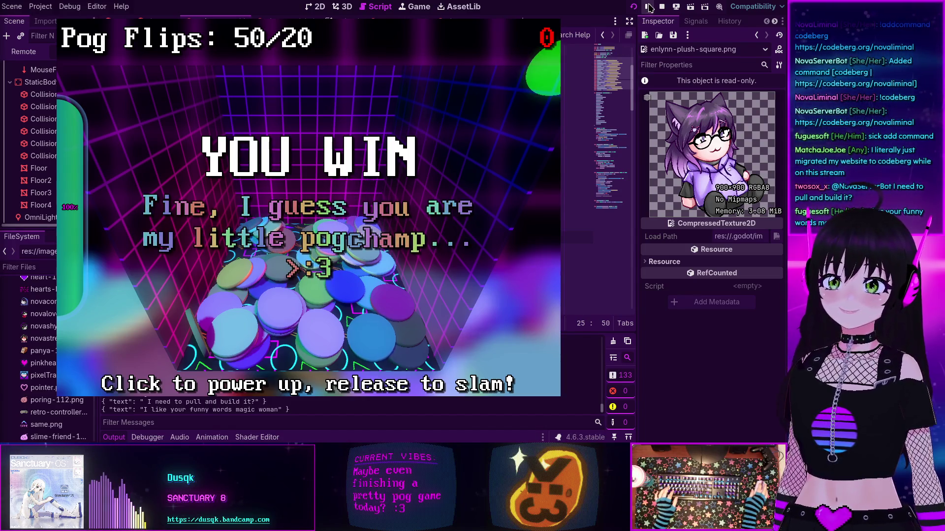
Stop the game with F8 and collapse the output log over pog_generator.gd
{"action": "key", "text": "F8"}
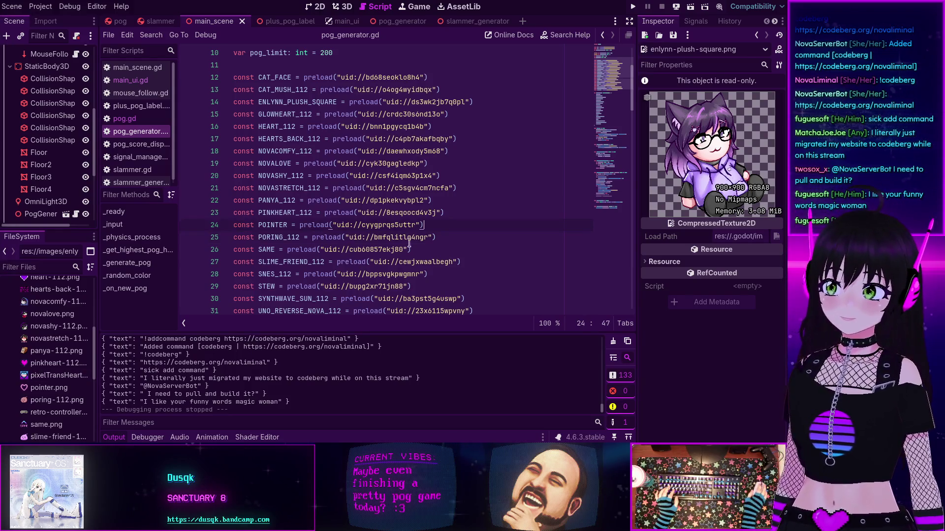
{"action": "left_click", "coordinate": [113, 438]}
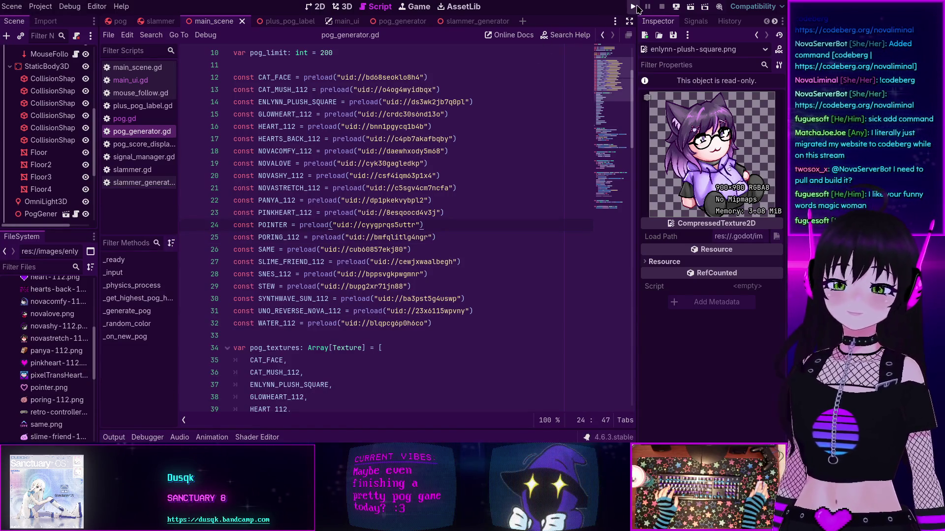
Relaunch Pog Flips and charge-slam the pog pile through a round ending on GAME OVER
{"action": "left_click", "coordinate": [633, 8]}
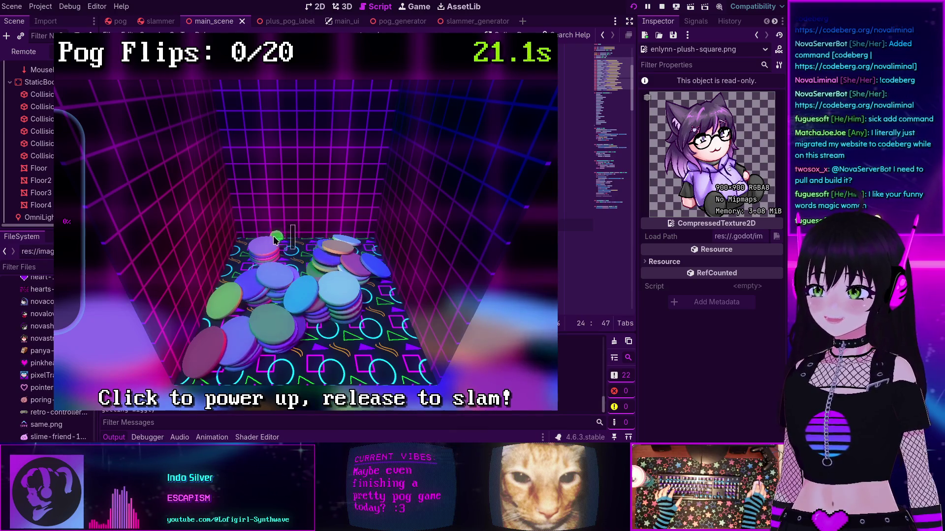
{"action": "left_click", "coordinate": [325, 315]}
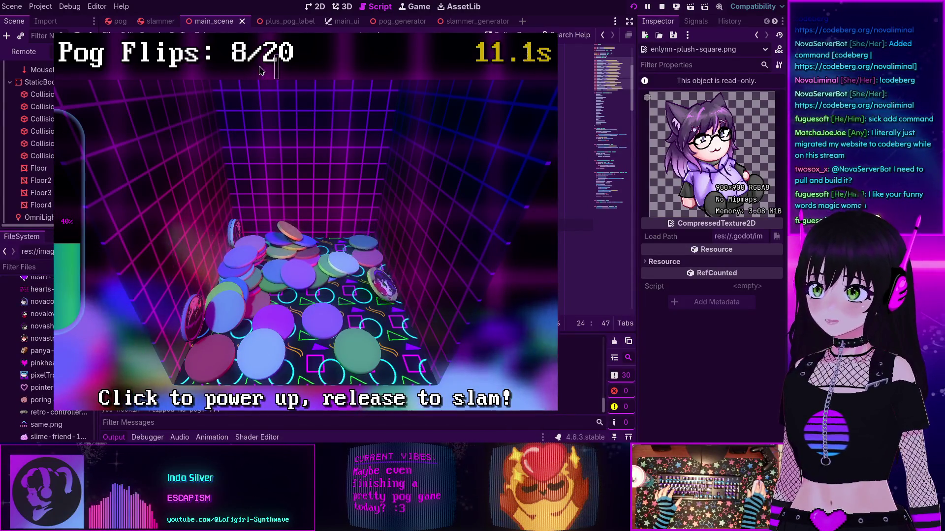
{"action": "mouse_move", "coordinate": [151, 133]}
{"action": "left_mouse_down"}
{"action": "mouse_move", "coordinate": [276, 162]}
{"action": "mouse_move", "coordinate": [315, 143]}
{"action": "mouse_move", "coordinate": [356, 149]}
{"action": "left_mouse_up"}
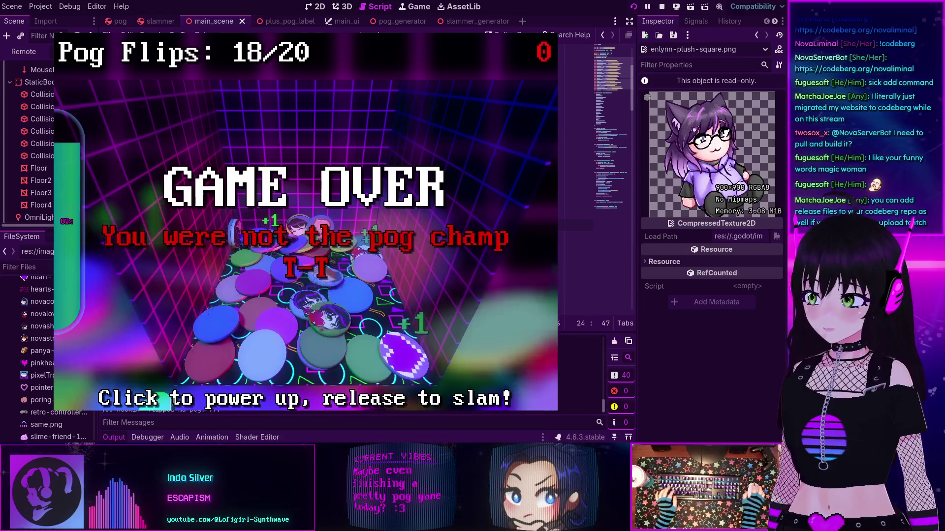
{"action": "key", "text": "alt+Tab"}
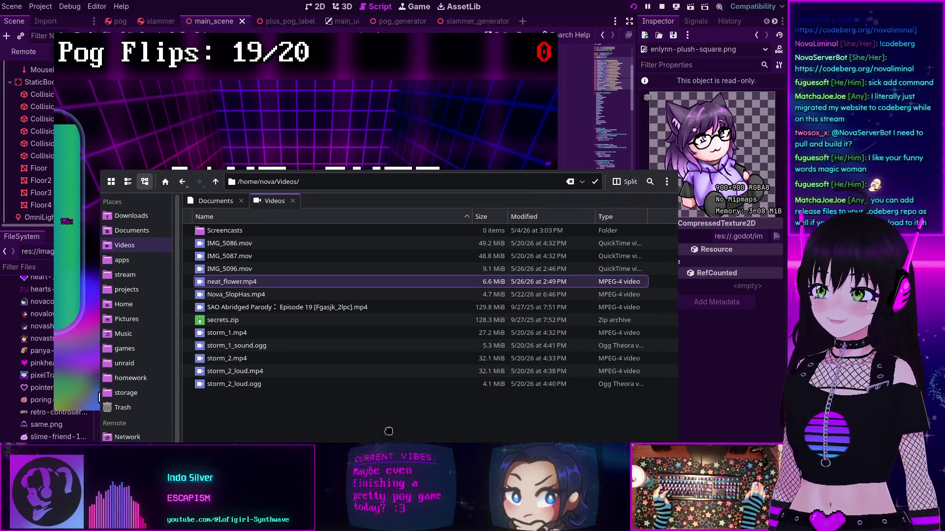
Move Dolphin aside and close it, then browse the projects folder and dismiss it
{"action": "mouse_move", "coordinate": [611, 195]}
{"action": "left_mouse_down"}
{"action": "mouse_move", "coordinate": [54, 404]}
{"action": "mouse_move", "coordinate": [269, 396]}
{"action": "left_mouse_up"}
{"action": "key", "text": "alt+Tab"}
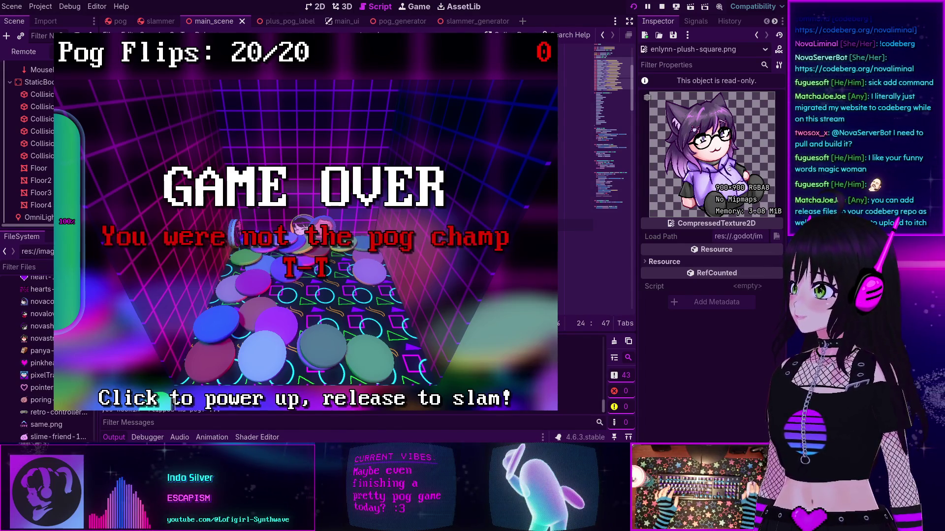
{"action": "key", "text": "super+e"}
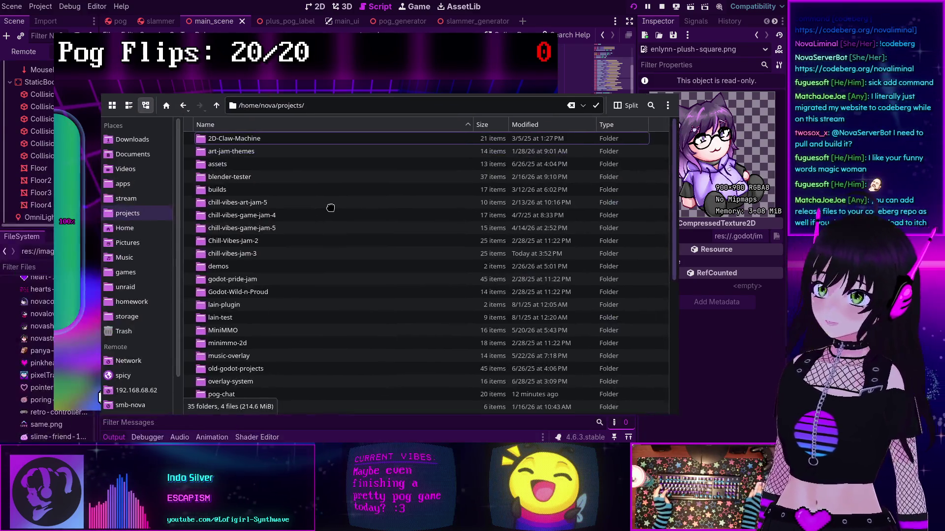
{"action": "scroll", "coordinate": [312, 254], "scroll_direction": "down", "scroll_amount": 6}
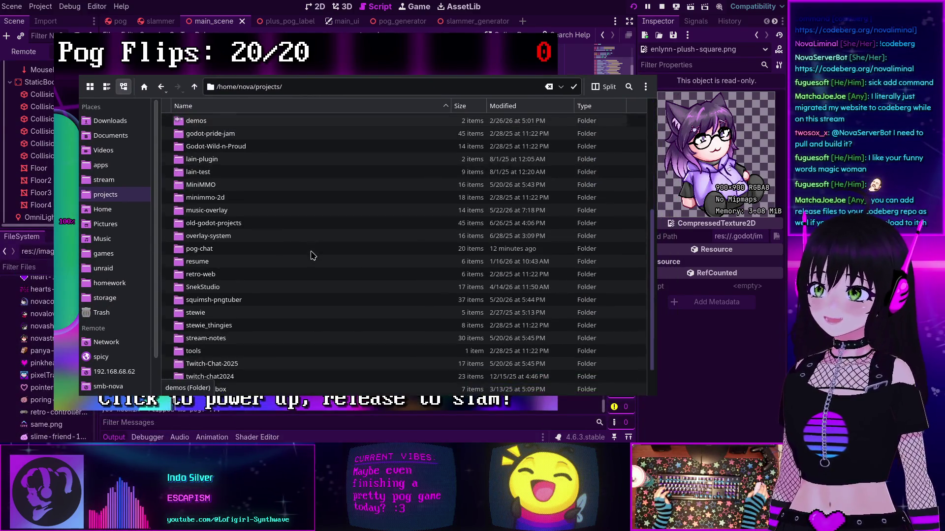
{"action": "scroll", "coordinate": [312, 256], "scroll_direction": "up", "scroll_amount": 6}
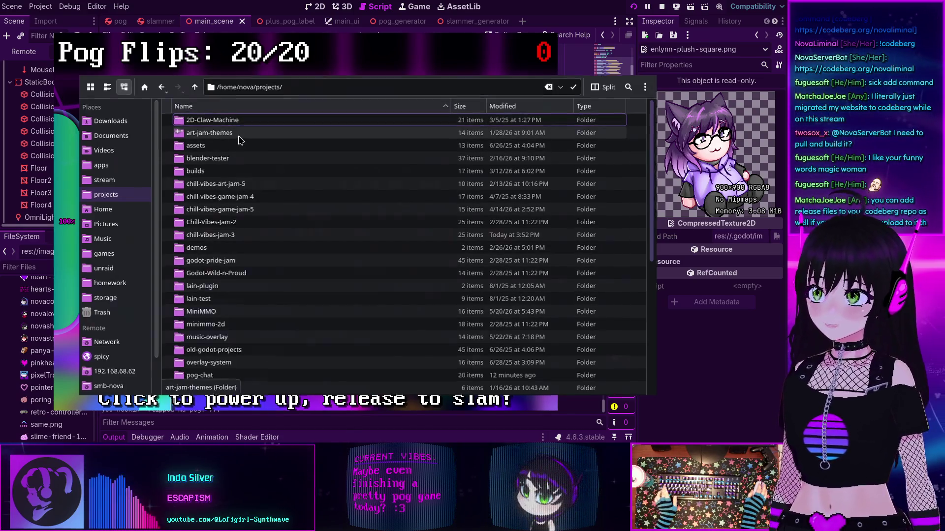
{"action": "key", "text": "Escape"}
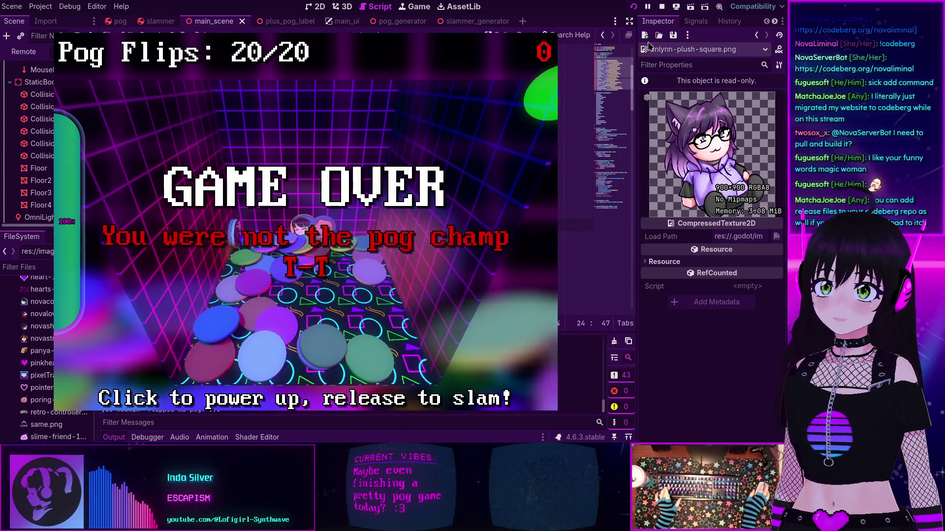
Stop the pog game, collapse the Output panel, and orbit main_scene in the 3D view
{"action": "left_click", "coordinate": [663, 7]}
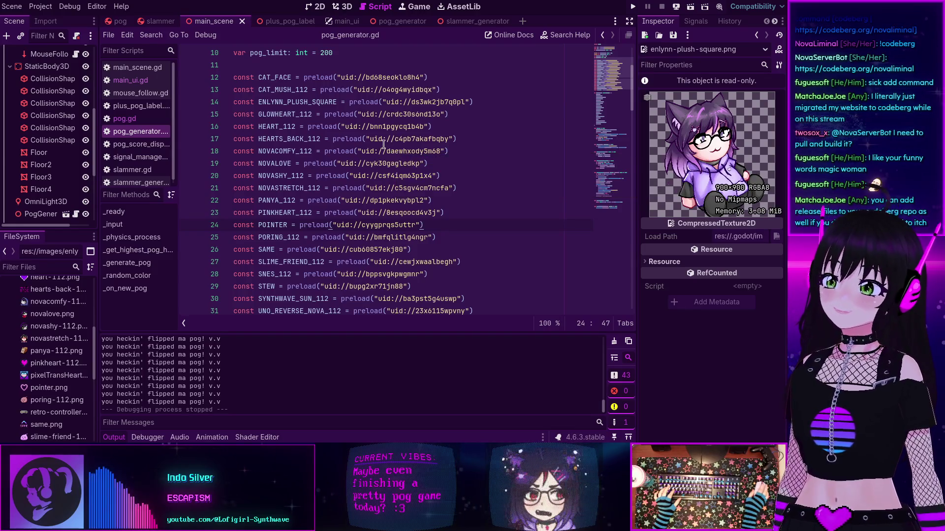
{"action": "mouse_move", "coordinate": [383, 145]}
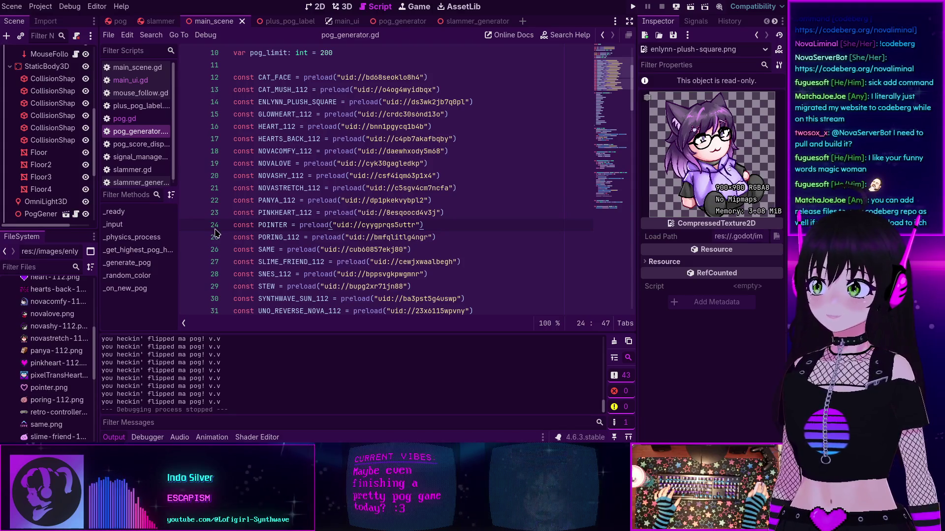
{"action": "scroll", "coordinate": [421, 191], "scroll_direction": "down", "scroll_amount": 2}
{"action": "left_click", "coordinate": [117, 438]}
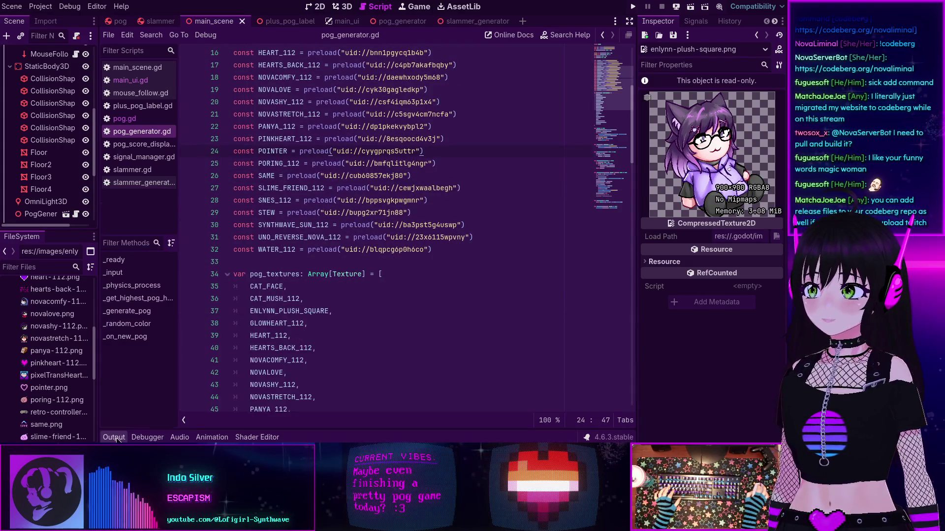
{"action": "left_click", "coordinate": [345, 8]}
{"action": "mouse_move", "coordinate": [352, 413]}
{"action": "left_mouse_down"}
{"action": "mouse_move", "coordinate": [354, 126]}
{"action": "mouse_move", "coordinate": [326, 200]}
{"action": "left_mouse_up"}
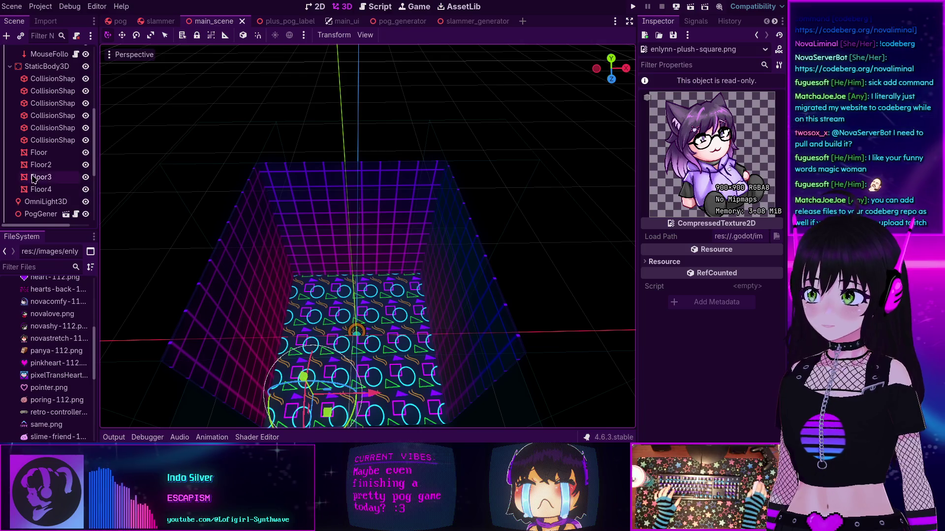
Scroll the Scene tree to the top and switch to the Codeberg profile in Firefox
{"action": "scroll", "coordinate": [42, 154], "scroll_direction": "up", "scroll_amount": 5}
{"action": "scroll", "coordinate": [42, 154], "scroll_direction": "up", "scroll_amount": 2}
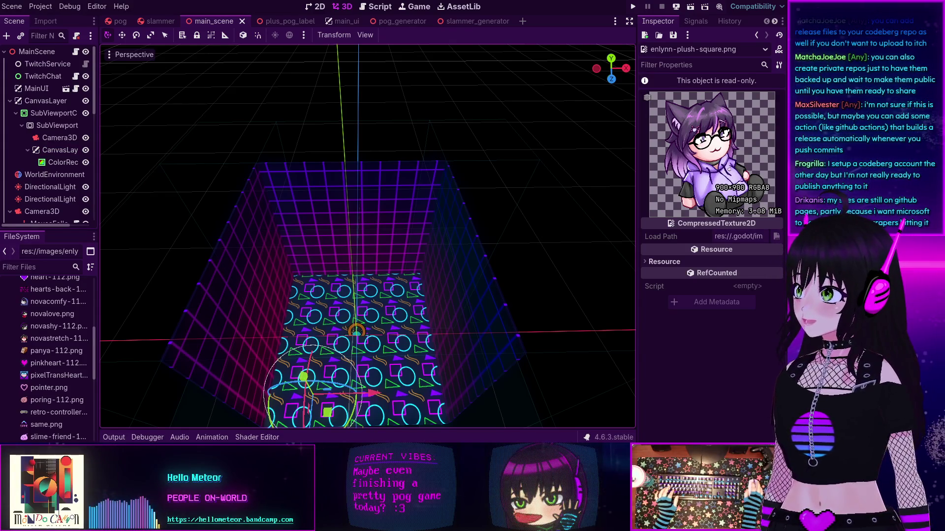
{"action": "key", "text": "alt+Tab"}
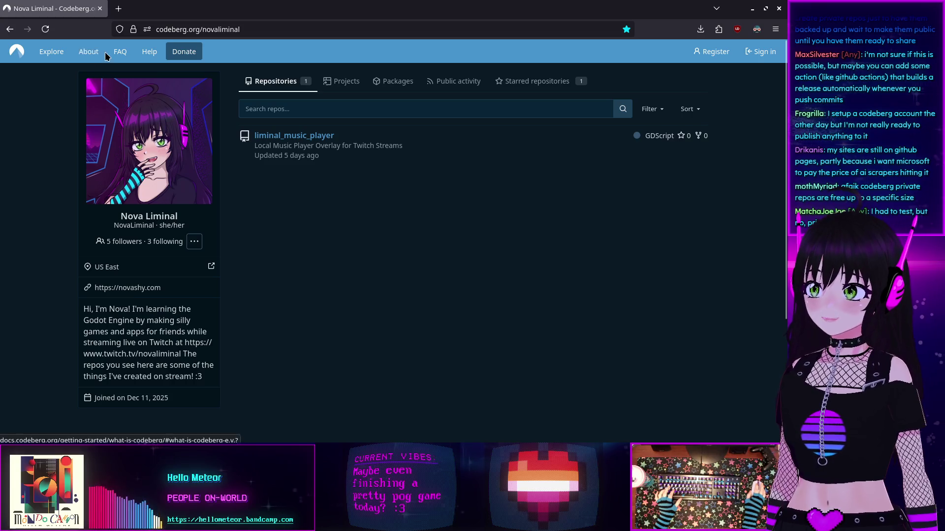
Go to the Codeberg.org home page via its logo and skim to the footer and back
{"action": "left_click", "coordinate": [17, 51]}
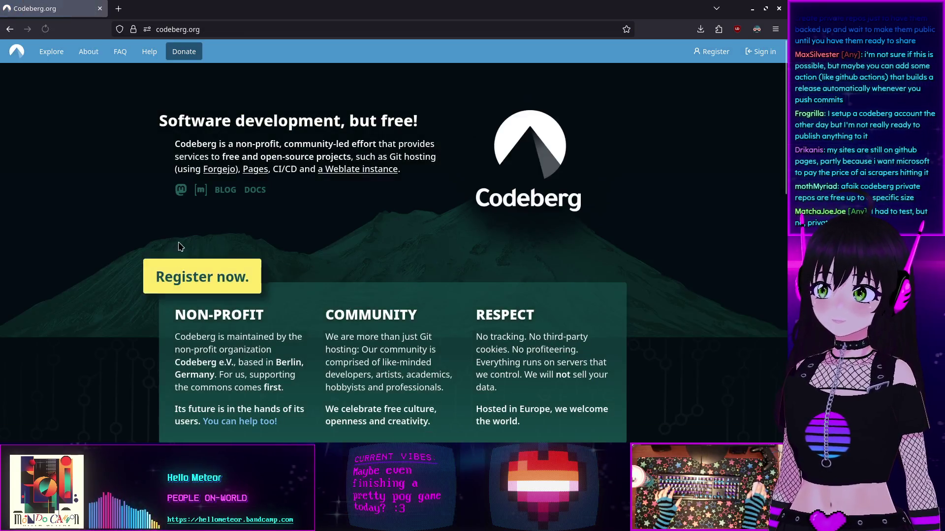
{"action": "scroll", "coordinate": [142, 236], "scroll_direction": "down", "scroll_amount": 5}
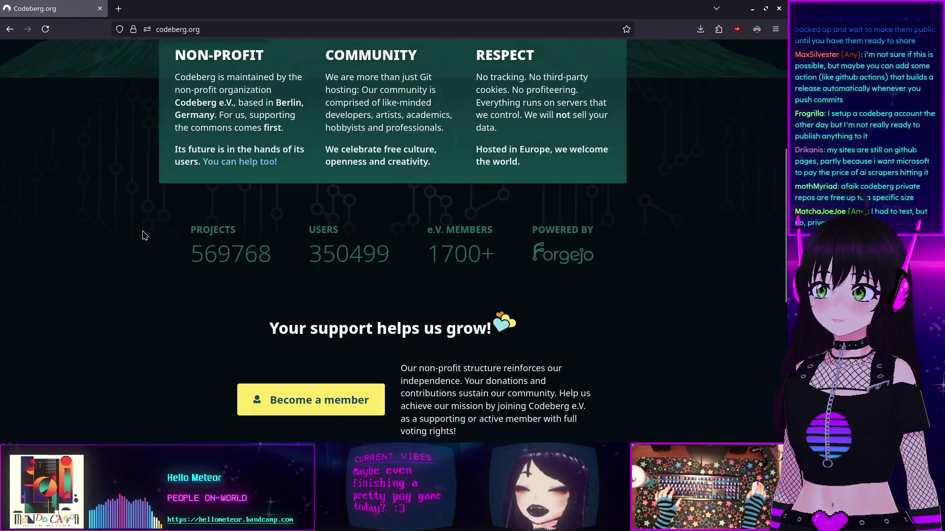
{"action": "scroll", "coordinate": [143, 236], "scroll_direction": "down", "scroll_amount": 4}
{"action": "scroll", "coordinate": [143, 236], "scroll_direction": "down", "scroll_amount": 3}
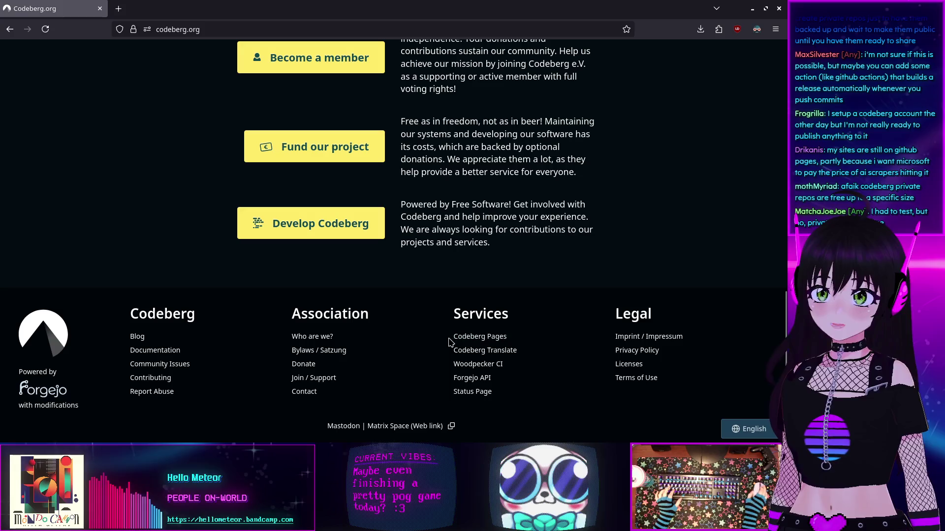
{"action": "scroll", "coordinate": [274, 326], "scroll_direction": "up", "scroll_amount": 1}
{"action": "scroll", "coordinate": [274, 322], "scroll_direction": "down", "scroll_amount": 1}
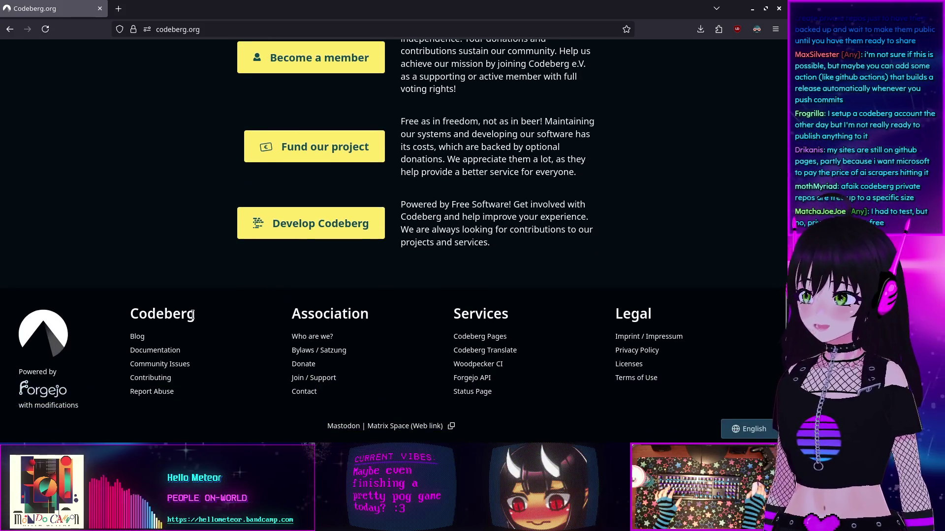
{"action": "scroll", "coordinate": [200, 331], "scroll_direction": "up", "scroll_amount": 3}
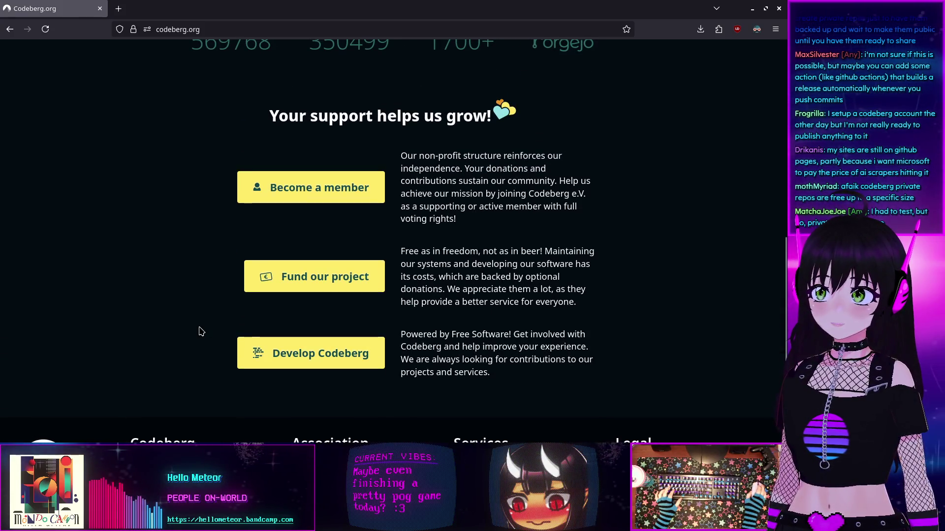
{"action": "scroll", "coordinate": [199, 331], "scroll_direction": "up", "scroll_amount": 2}
{"action": "scroll", "coordinate": [200, 331], "scroll_direction": "up", "scroll_amount": 8}
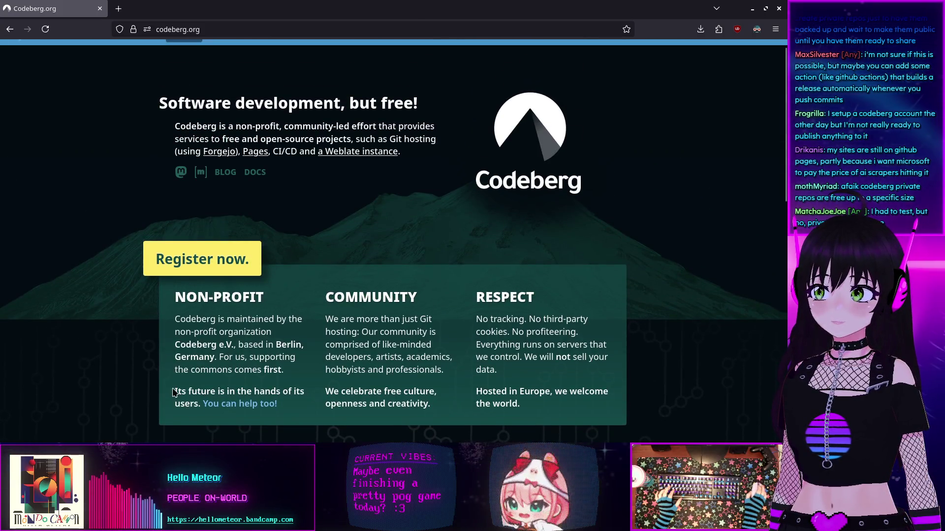
{"action": "scroll", "coordinate": [173, 392], "scroll_direction": "up", "scroll_amount": 1}
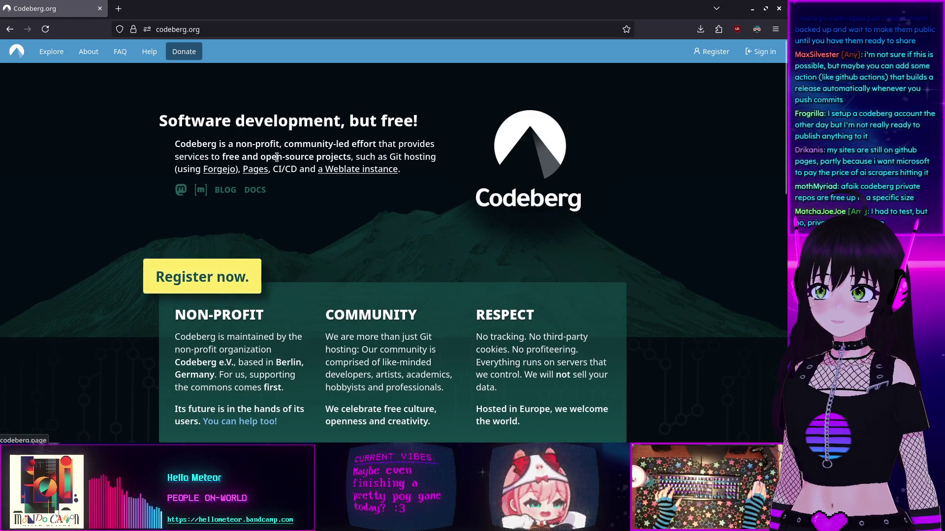
Open the Codeberg FAQ in a new tab and scroll to 'How about private repositories?'
{"action": "left_click", "coordinate": [120, 52]}
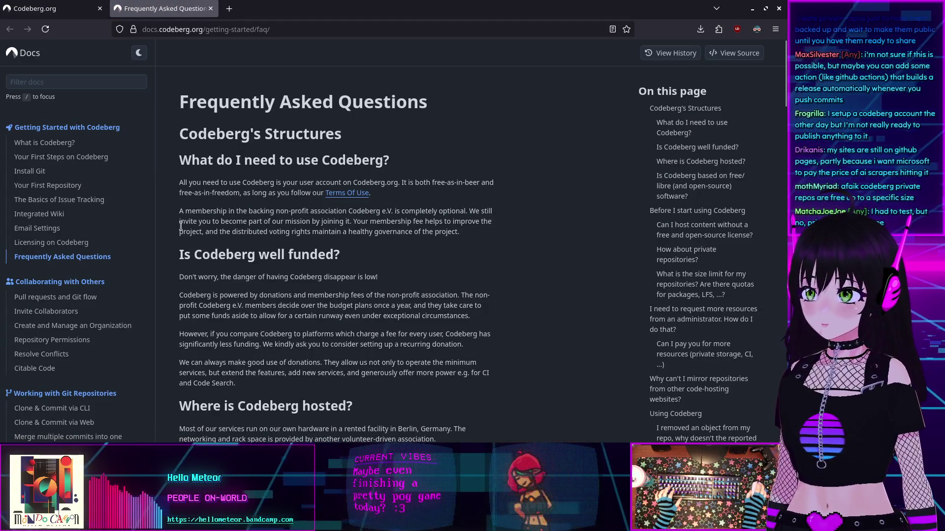
{"action": "scroll", "coordinate": [182, 226], "scroll_direction": "down", "scroll_amount": 2}
{"action": "scroll", "coordinate": [180, 231], "scroll_direction": "down", "scroll_amount": 8}
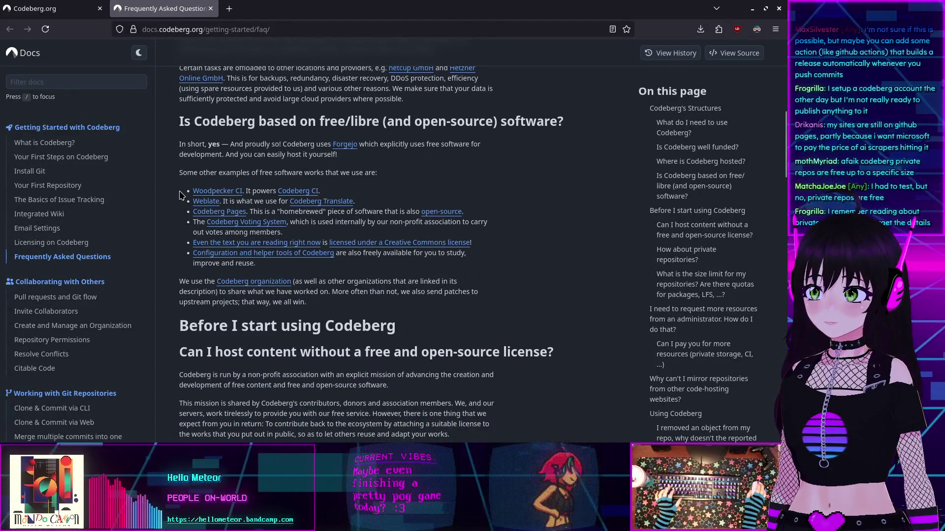
{"action": "scroll", "coordinate": [180, 192], "scroll_direction": "down", "scroll_amount": 5}
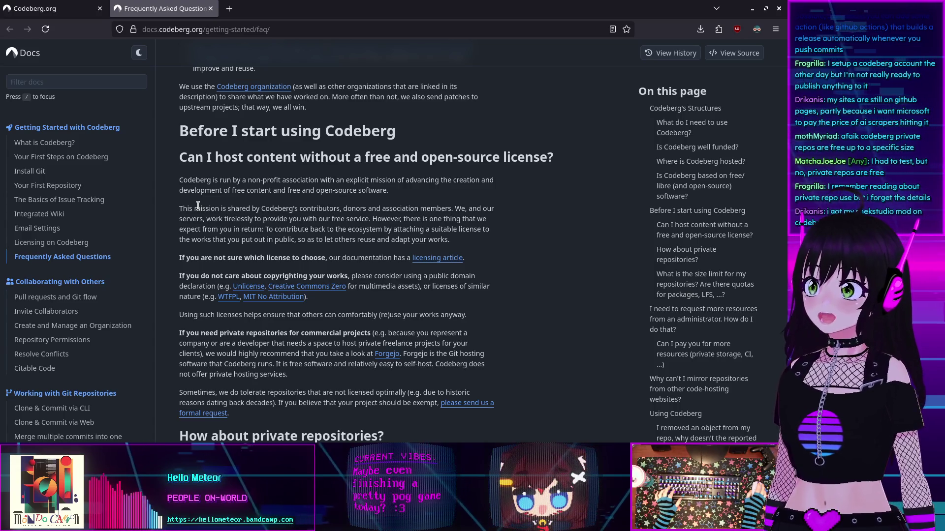
{"action": "scroll", "coordinate": [180, 225], "scroll_direction": "down", "scroll_amount": 2}
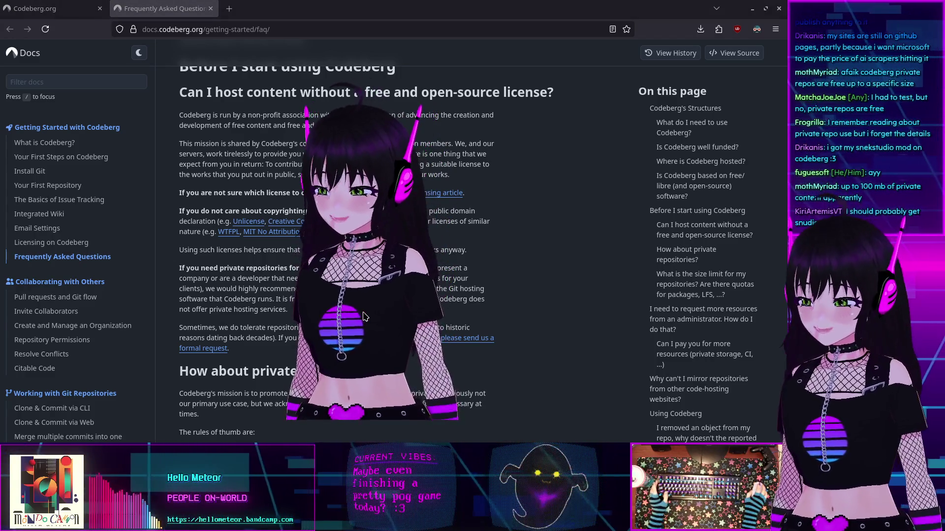
Open SnekStudio's Settings > Window panel, showing transparent background and 640 x 720 resolution
{"action": "left_click", "coordinate": [182, 74]}
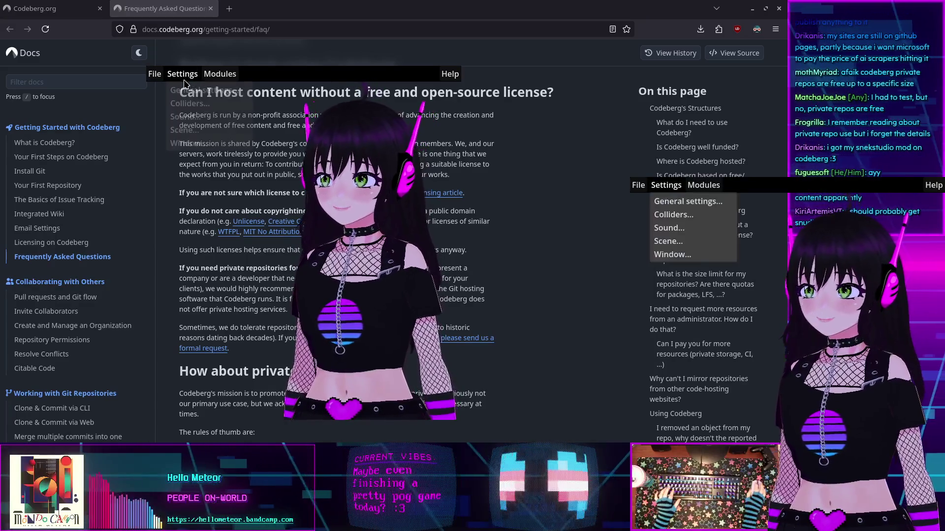
{"action": "left_click", "coordinate": [206, 145]}
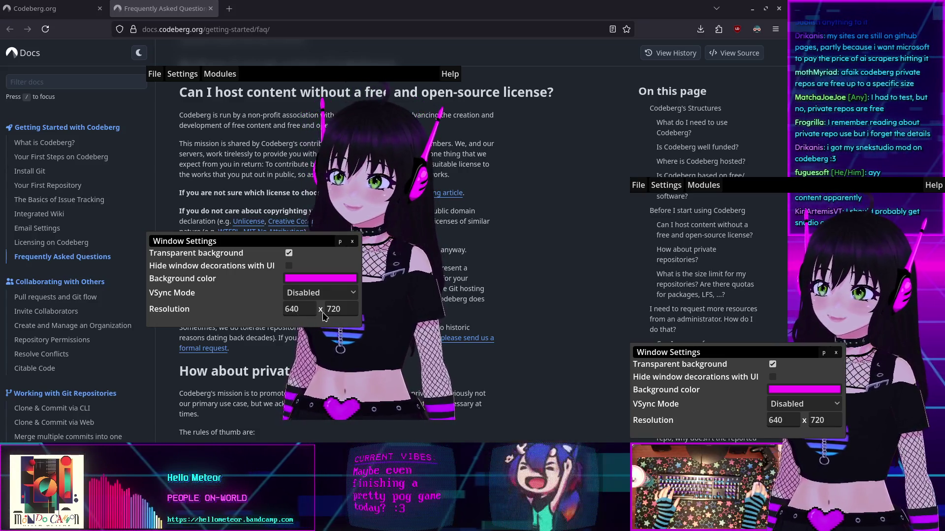
Close SnekStudio's Window Settings panel and hide the app from over Firefox
{"action": "left_click", "coordinate": [352, 243]}
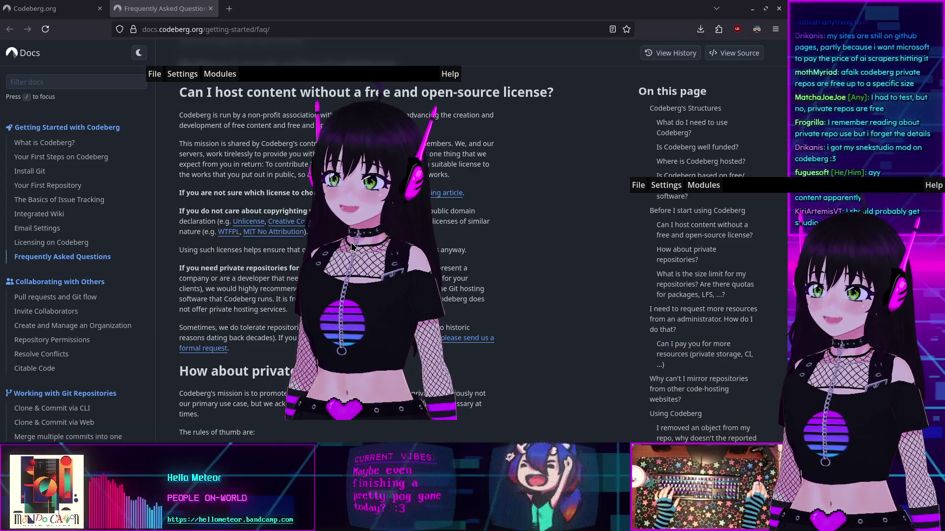
{"action": "key", "text": "alt+Tab"}
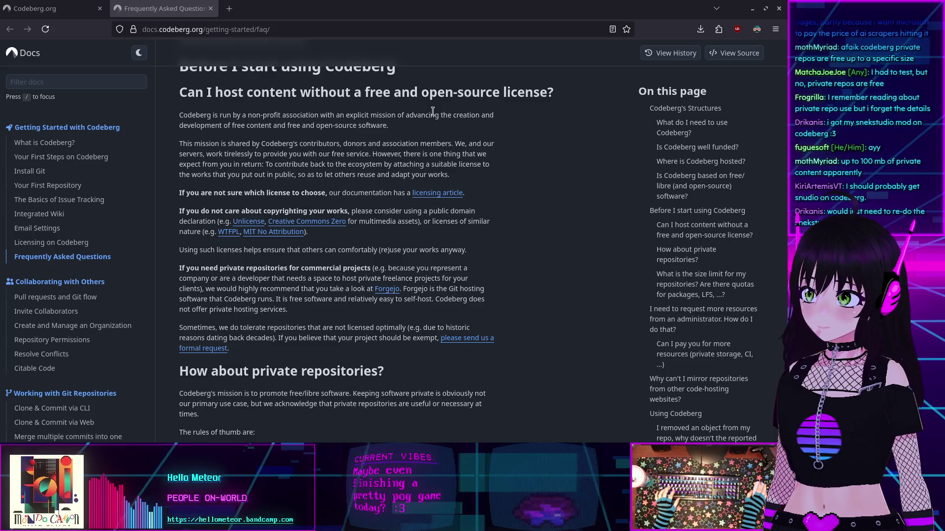
Scroll to the repository size limits and highlight the 750 MiB, 1.5 GiB and CI quota lines
{"action": "scroll", "coordinate": [214, 132], "scroll_direction": "down", "scroll_amount": 4}
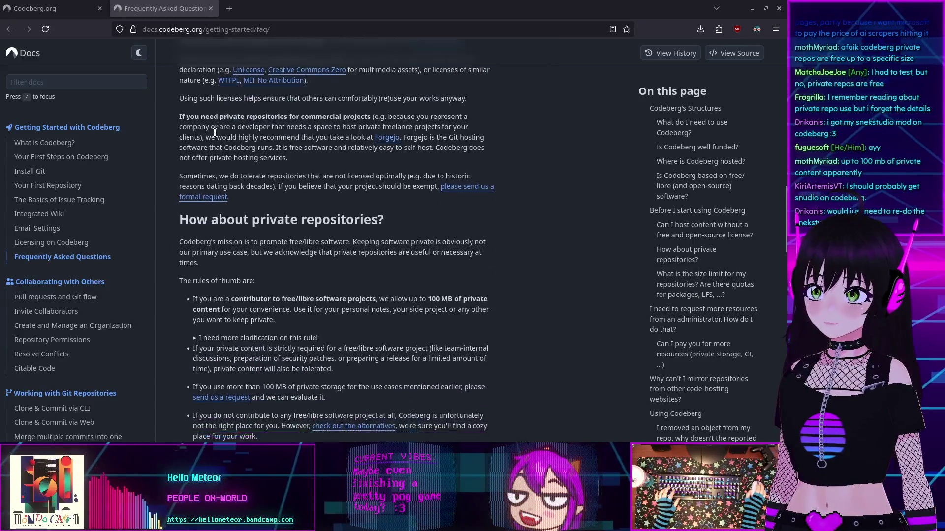
{"action": "scroll", "coordinate": [215, 132], "scroll_direction": "down", "scroll_amount": 6}
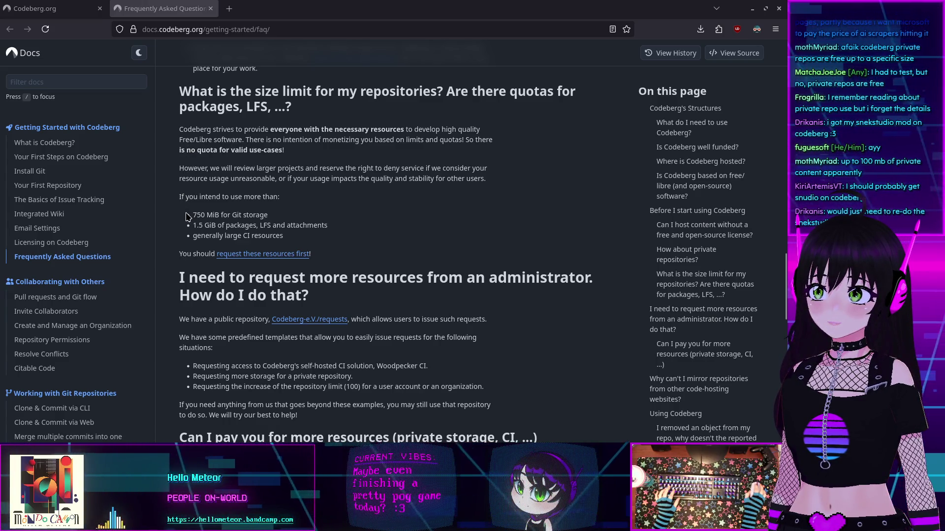
{"action": "left_click_drag", "start_coordinate": [191, 215], "coordinate": [270, 220]}
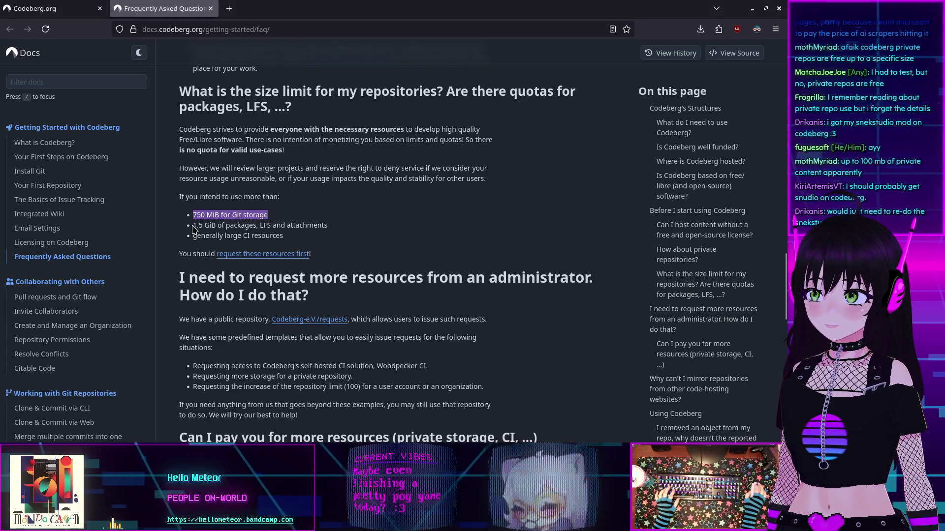
{"action": "left_click_drag", "start_coordinate": [193, 225], "coordinate": [350, 232]}
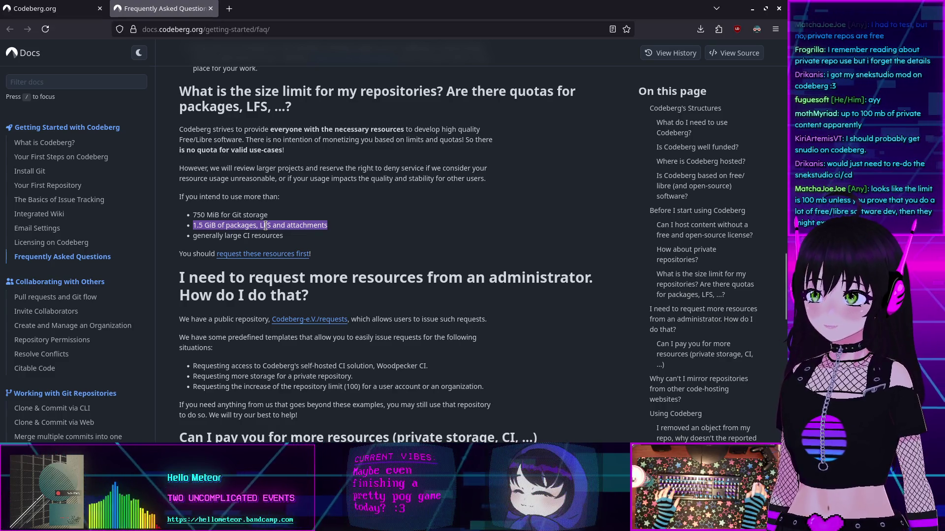
{"action": "left_click", "coordinate": [343, 232]}
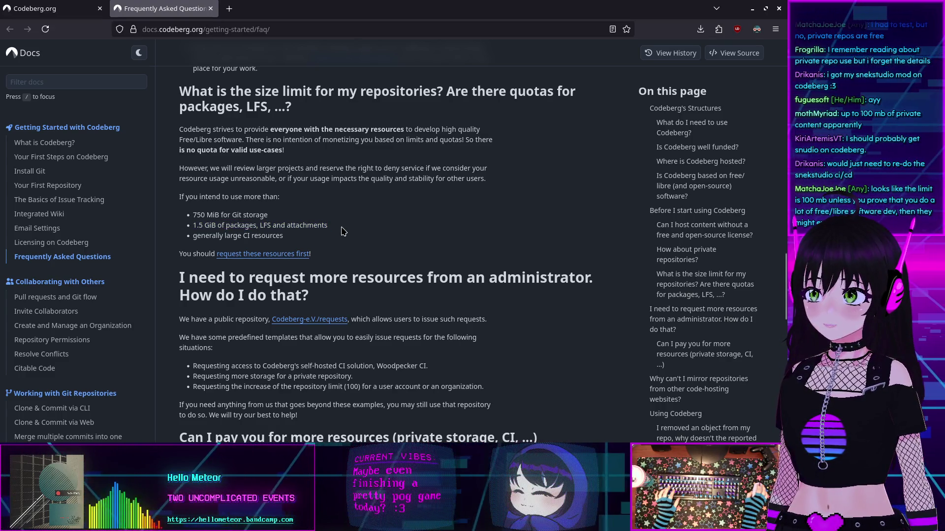
{"action": "mouse_move", "coordinate": [343, 231]}
{"action": "left_mouse_down"}
{"action": "mouse_move", "coordinate": [188, 216]}
{"action": "mouse_move", "coordinate": [185, 226]}
{"action": "left_mouse_up"}
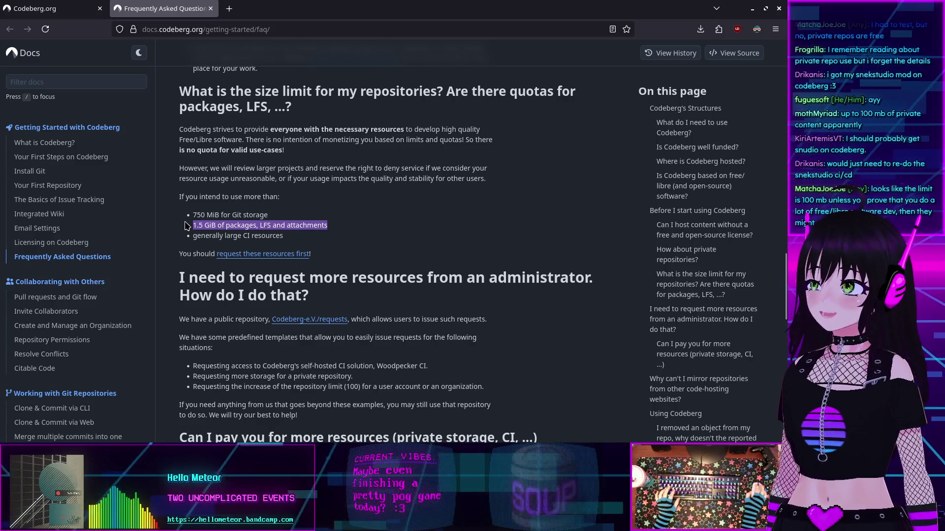
{"action": "left_click", "coordinate": [322, 237]}
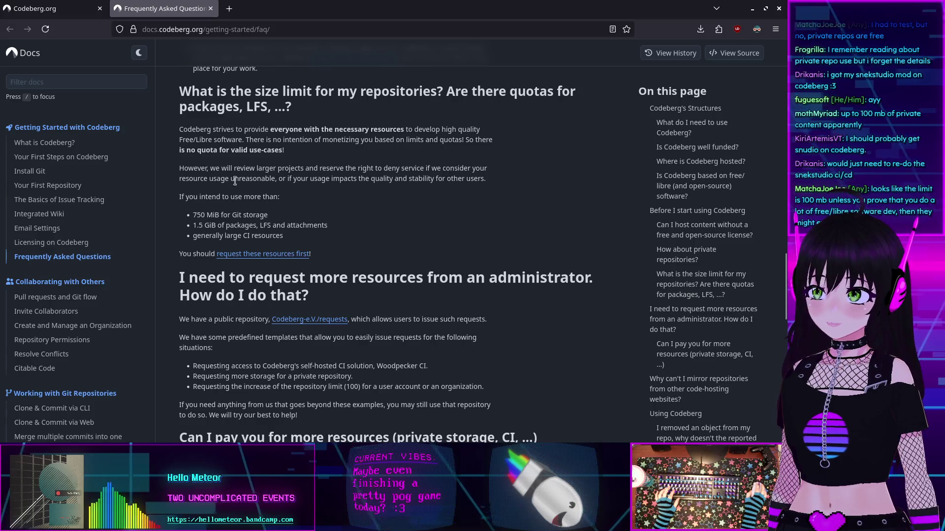
{"action": "left_click_drag", "start_coordinate": [291, 237], "coordinate": [191, 210]}
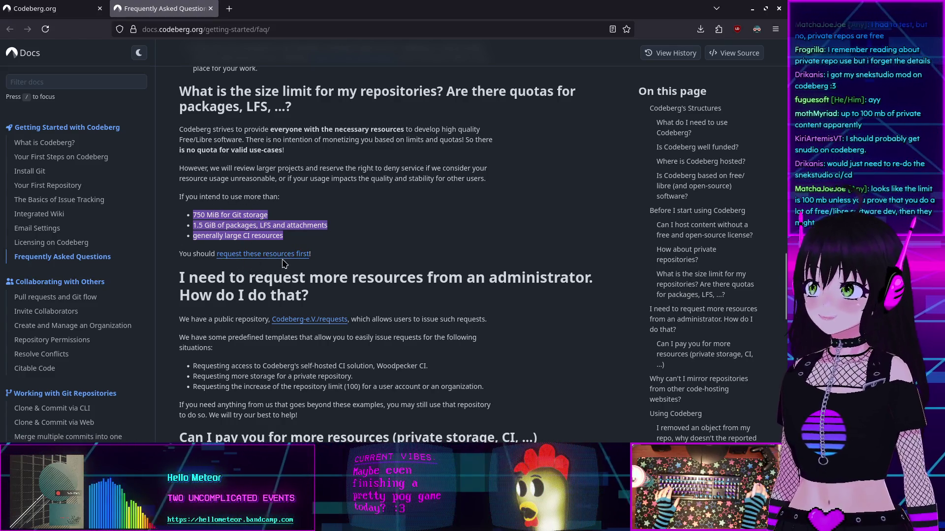
Scroll through the remaining sections of the Codeberg FAQ
{"action": "scroll", "coordinate": [450, 283], "scroll_direction": "down", "scroll_amount": 2}
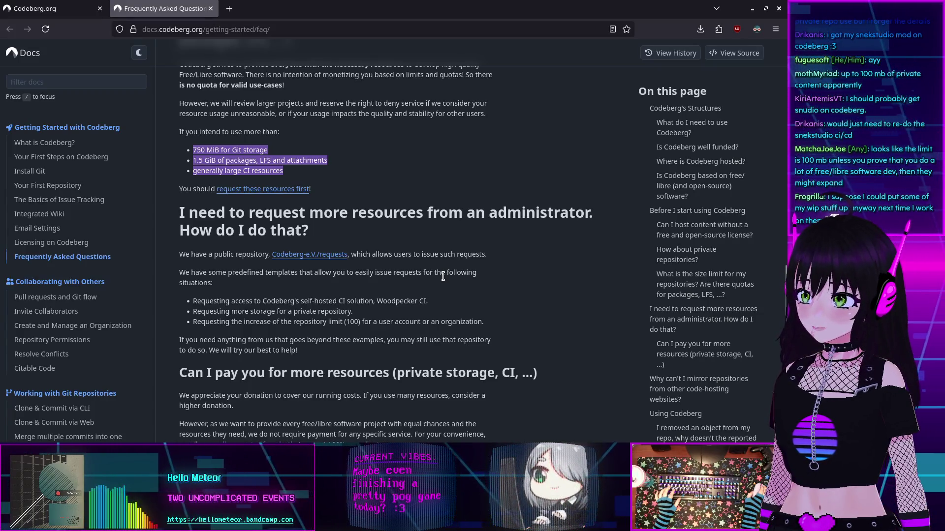
{"action": "scroll", "coordinate": [443, 277], "scroll_direction": "down", "scroll_amount": 2}
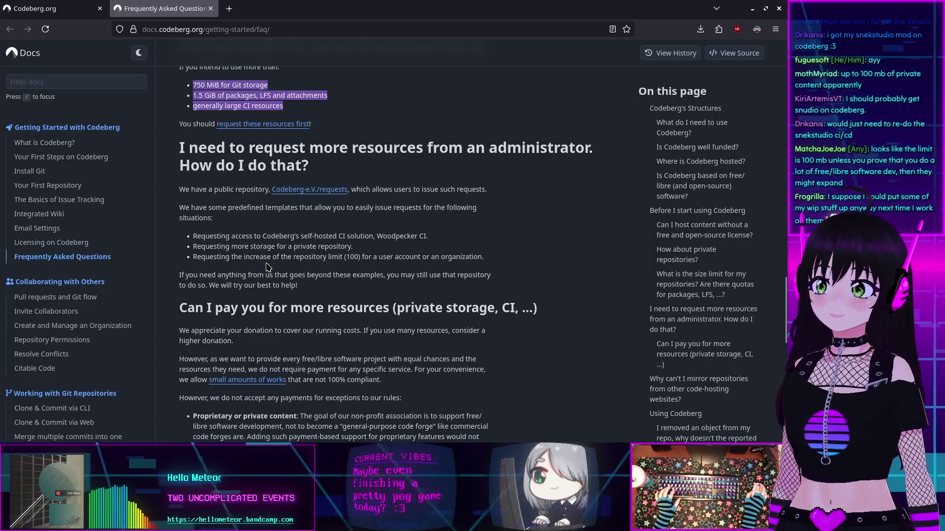
{"action": "scroll", "coordinate": [266, 266], "scroll_direction": "down", "scroll_amount": 8}
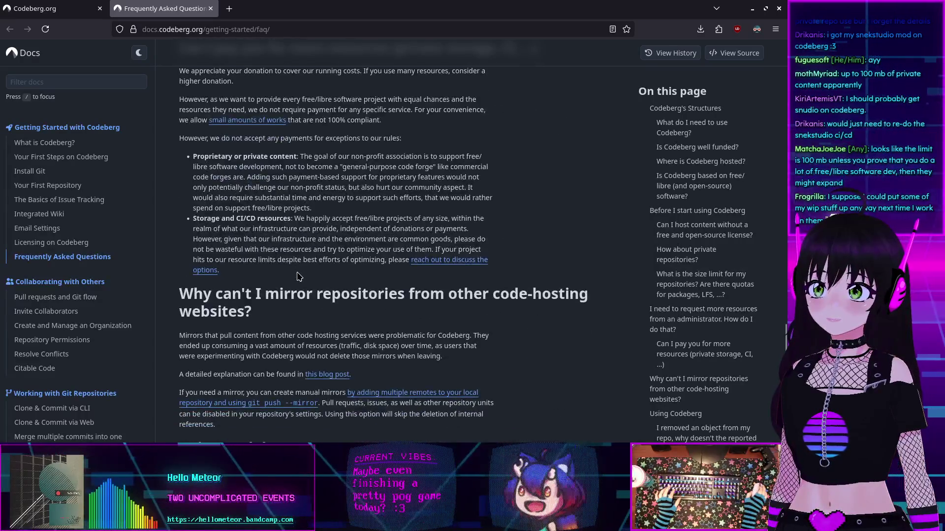
{"action": "scroll", "coordinate": [298, 271], "scroll_direction": "down", "scroll_amount": 3}
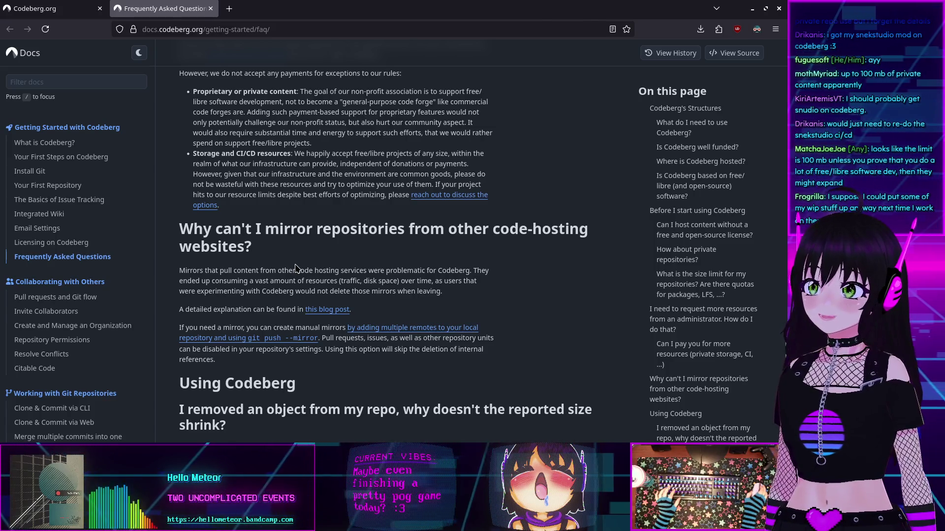
{"action": "scroll", "coordinate": [297, 268], "scroll_direction": "up", "scroll_amount": 10}
{"action": "scroll", "coordinate": [297, 267], "scroll_direction": "up", "scroll_amount": 5}
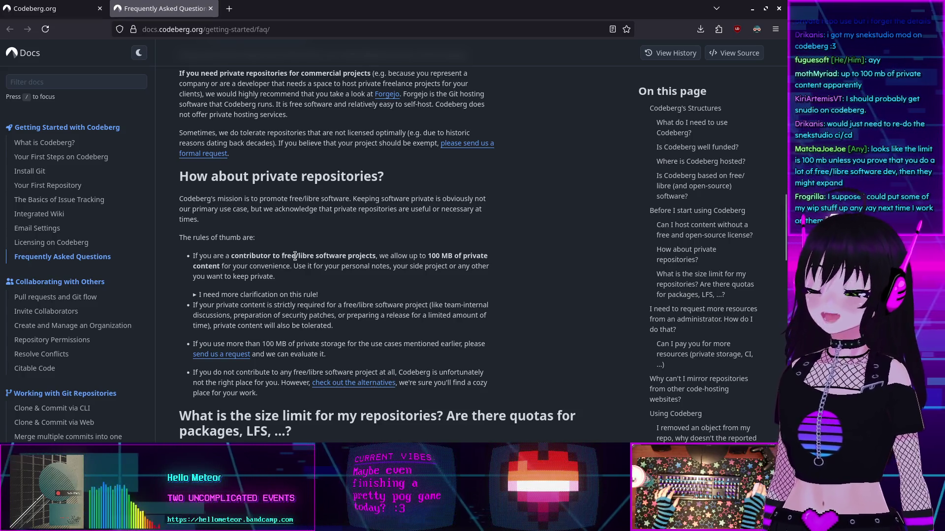
{"action": "scroll", "coordinate": [286, 258], "scroll_direction": "down", "scroll_amount": 15}
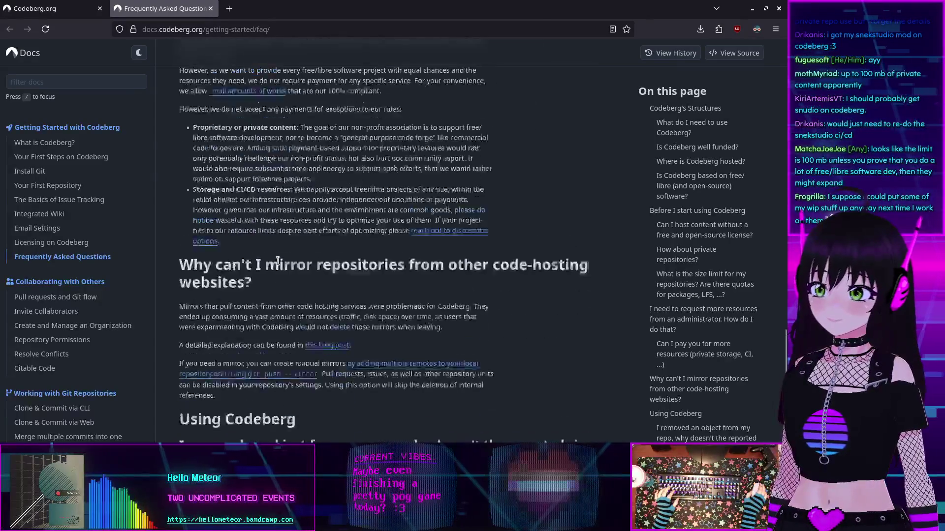
{"action": "scroll", "coordinate": [277, 260], "scroll_direction": "down", "scroll_amount": 4}
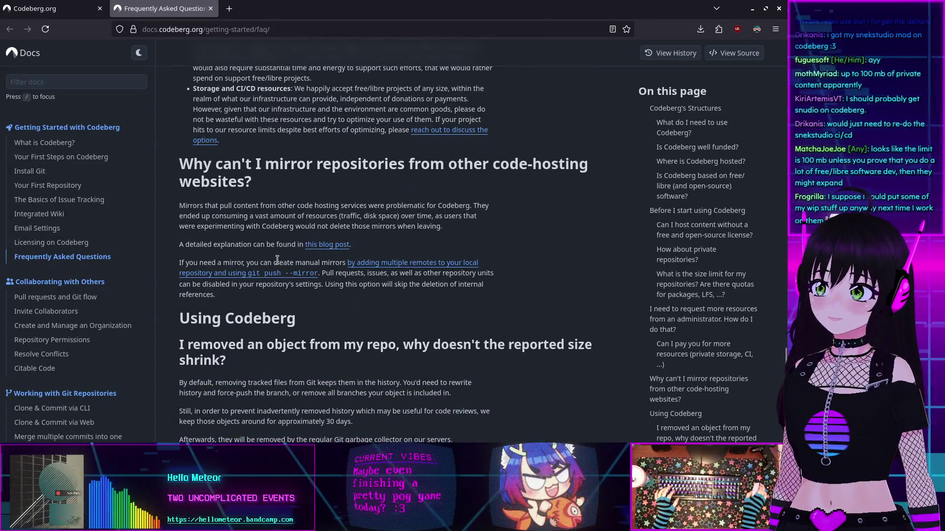
{"action": "scroll", "coordinate": [277, 260], "scroll_direction": "down", "scroll_amount": 5}
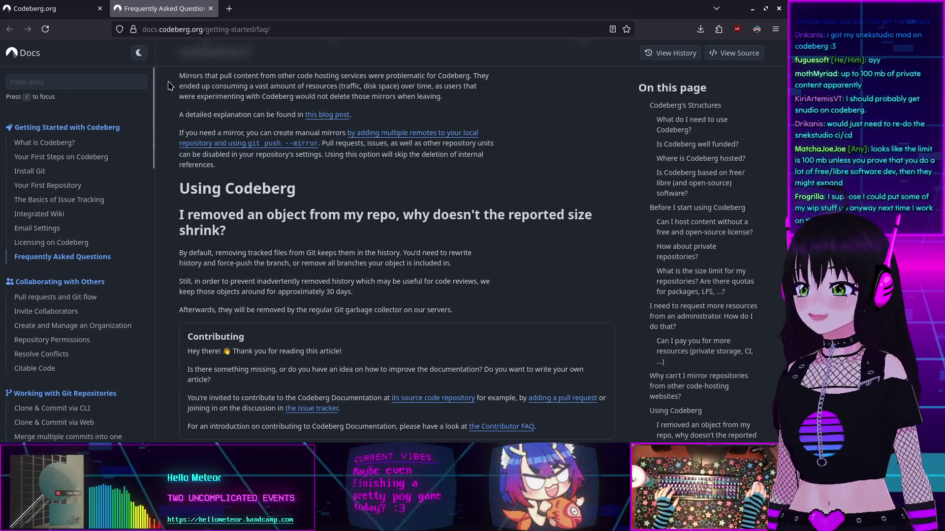
Close the FAQ tab and scroll the Codeberg.org home page down to its footer
{"action": "left_click", "coordinate": [211, 9]}
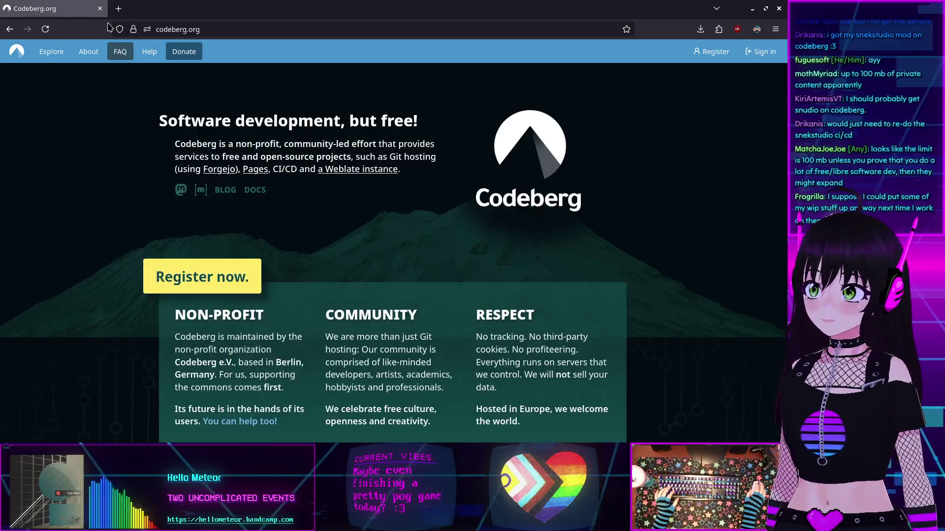
{"action": "scroll", "coordinate": [94, 119], "scroll_direction": "down", "scroll_amount": 10}
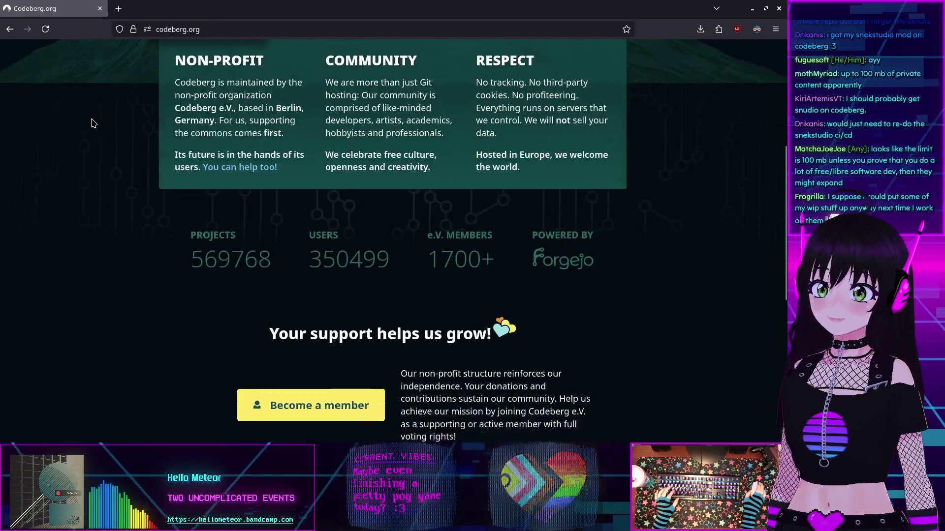
{"action": "scroll", "coordinate": [94, 123], "scroll_direction": "down", "scroll_amount": 2}
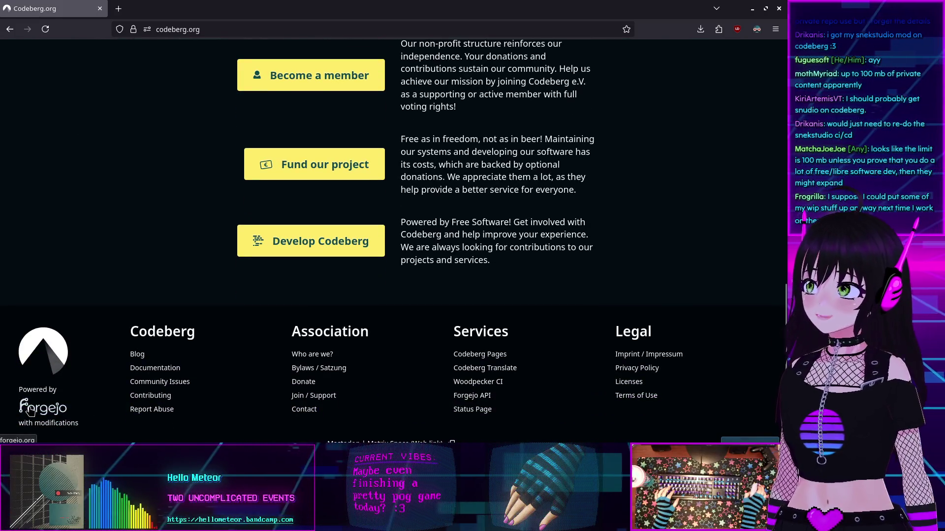
Close Firefox and zoom around main_scene's grid box in Godot's 3D viewport
{"action": "left_click", "coordinate": [100, 9]}
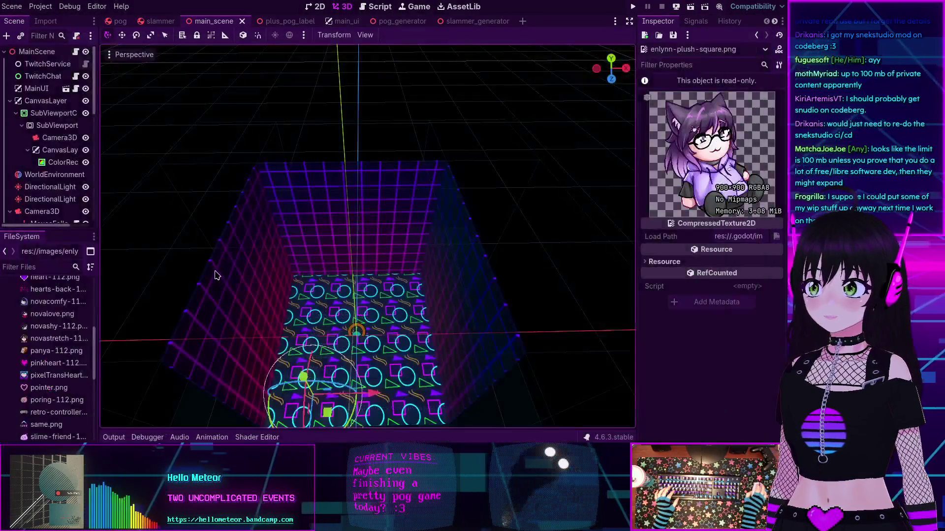
{"action": "scroll", "coordinate": [334, 250], "scroll_direction": "down", "scroll_amount": 5}
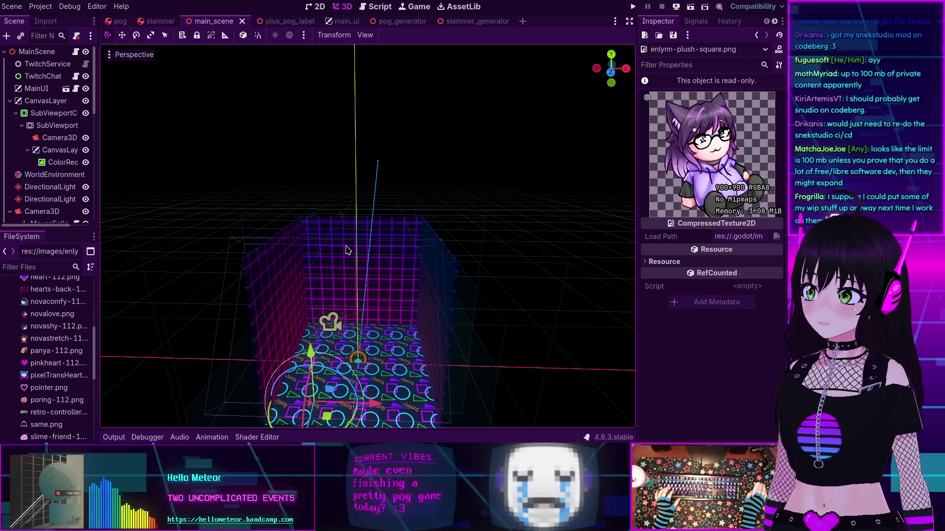
{"action": "scroll", "coordinate": [349, 248], "scroll_direction": "down", "scroll_amount": 2}
{"action": "scroll", "coordinate": [349, 247], "scroll_direction": "down", "scroll_amount": 2}
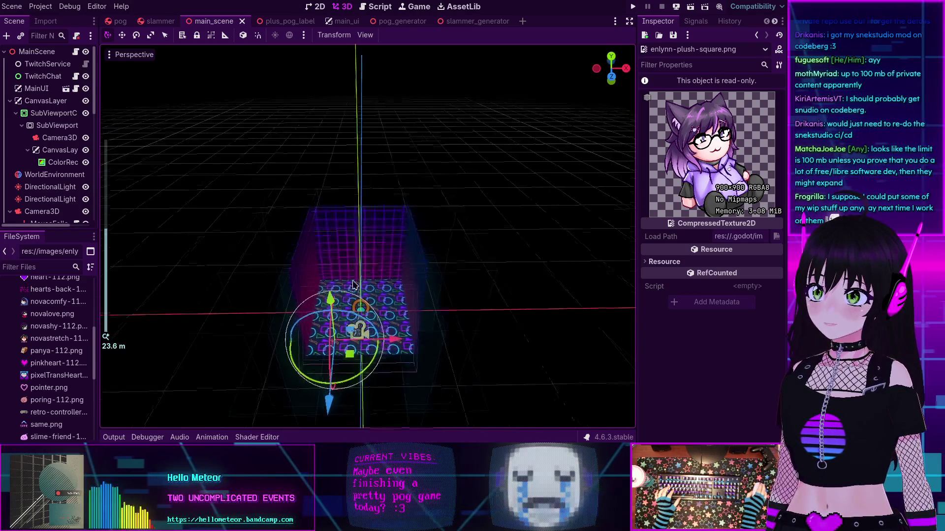
{"action": "scroll", "coordinate": [343, 290], "scroll_direction": "up", "scroll_amount": 3}
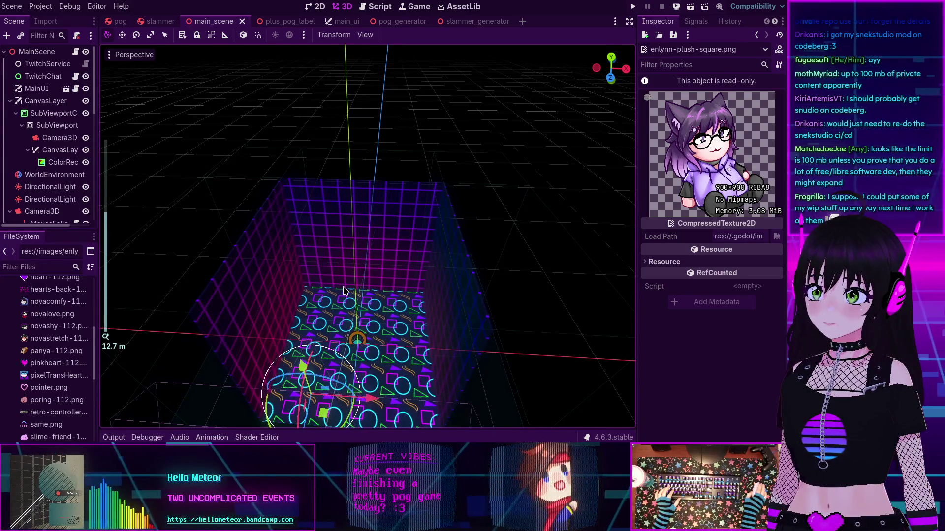